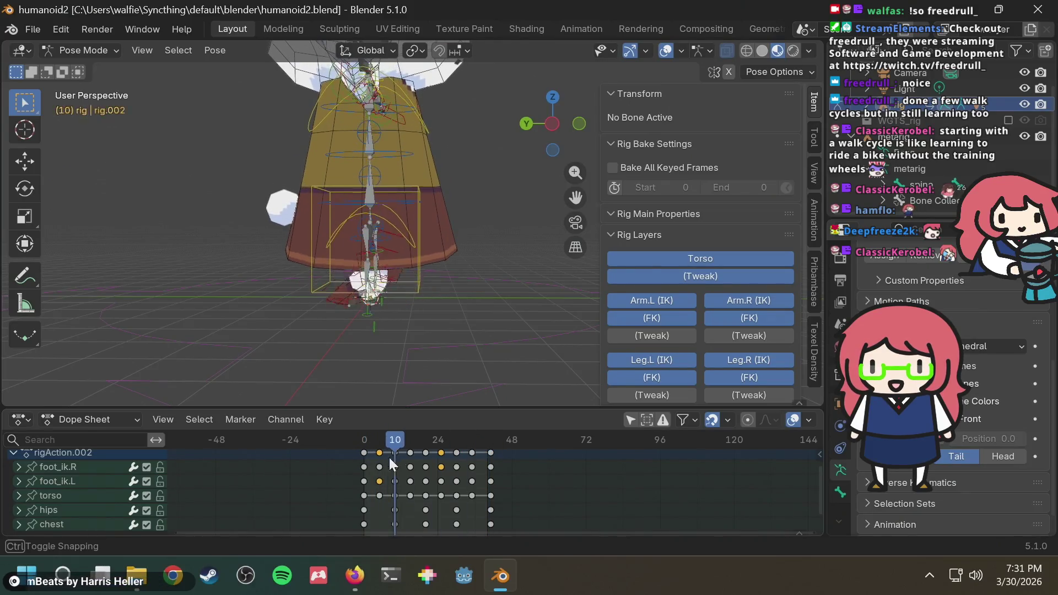
Step: Review the walk cycle by scrubbing frames 0–35 and playing it back
mouse_move(474, 446)
left_mouse_down()
mouse_move(454, 441)
mouse_move(492, 440)
left_mouse_up()
left_click(362, 440)
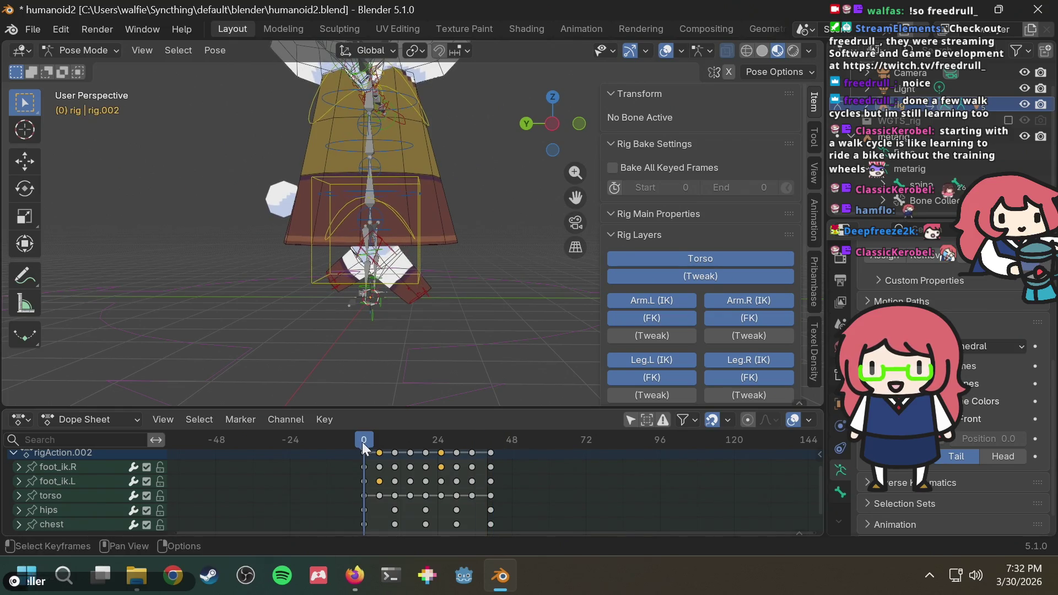
left_click_drag(364, 442, 433, 431)
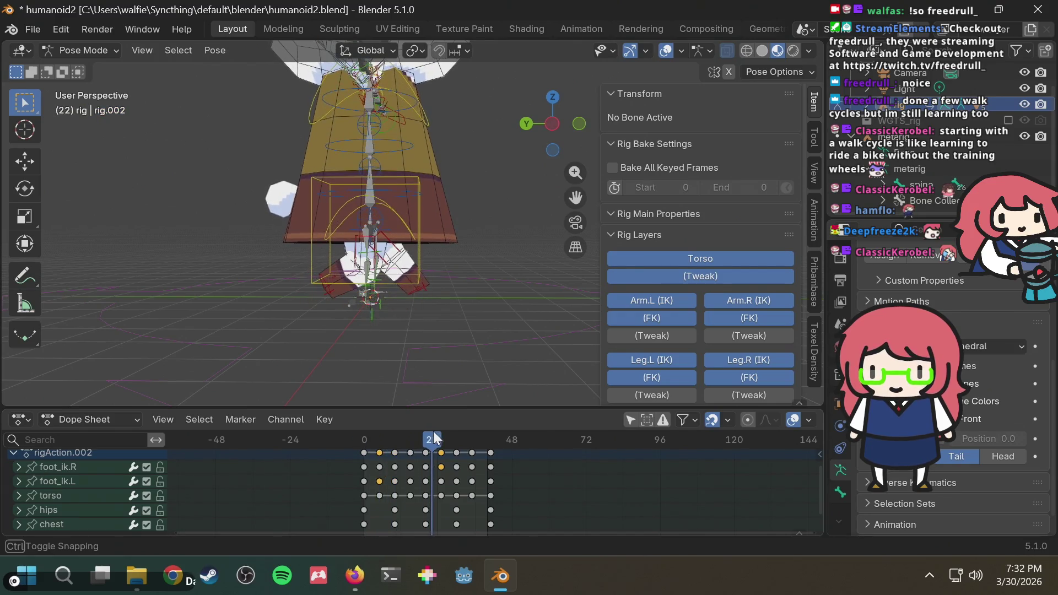
key("space")
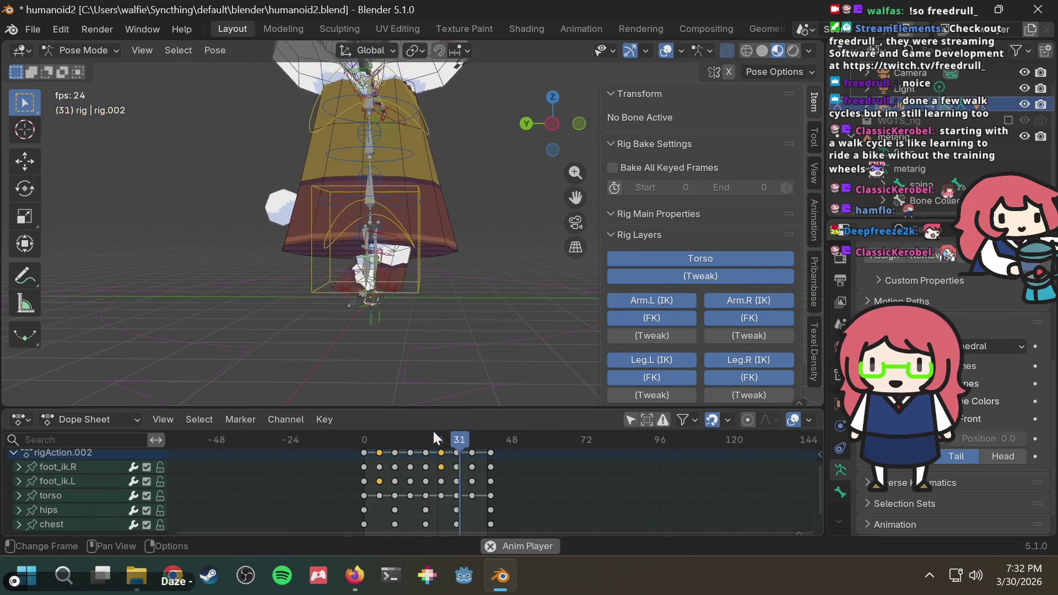
key("space")
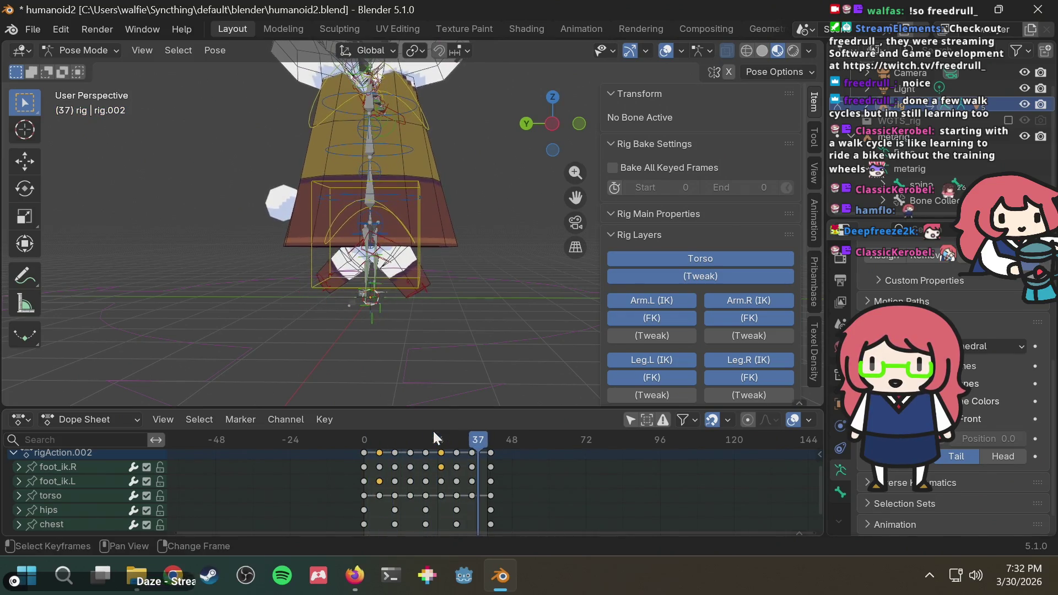
scroll(476, 460, "up", 2)
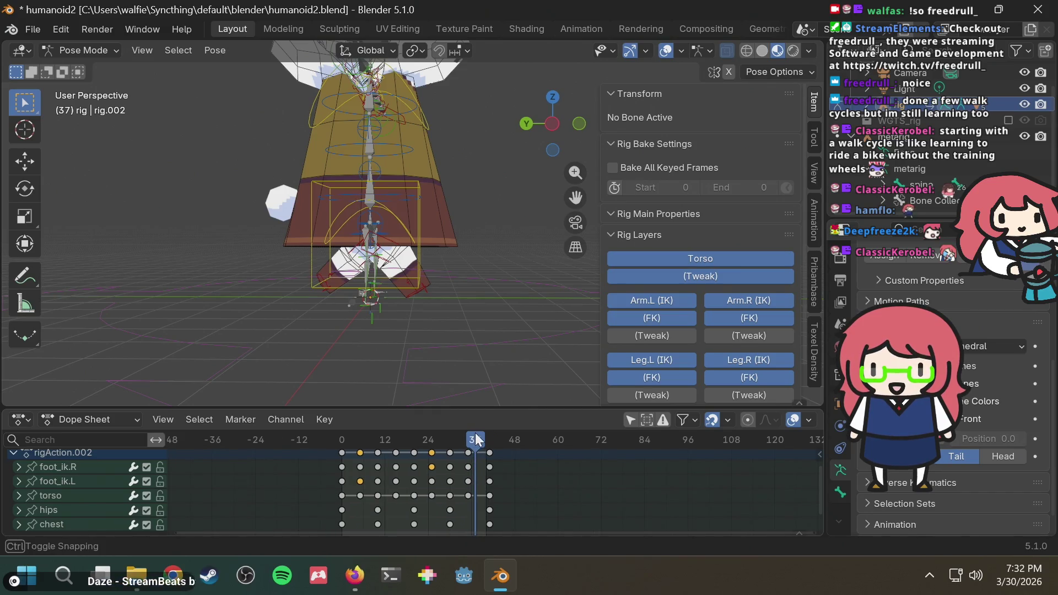
left_click_drag(477, 439, 472, 439)
scroll(415, 309, "up", 3)
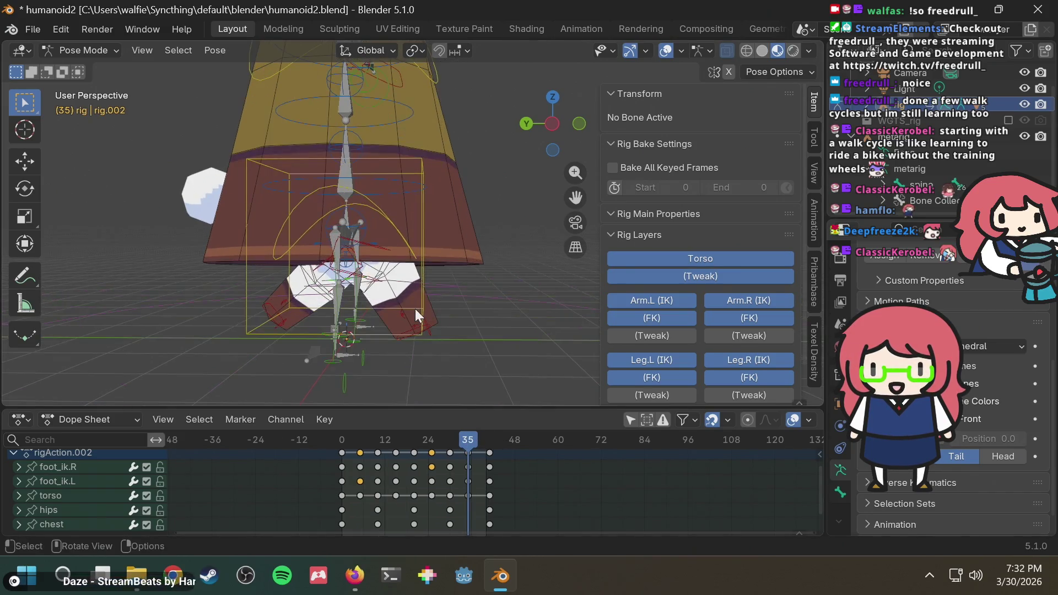
mouse_move(466, 443)
left_mouse_down()
mouse_move(450, 443)
mouse_move(485, 445)
mouse_move(448, 441)
left_mouse_up()
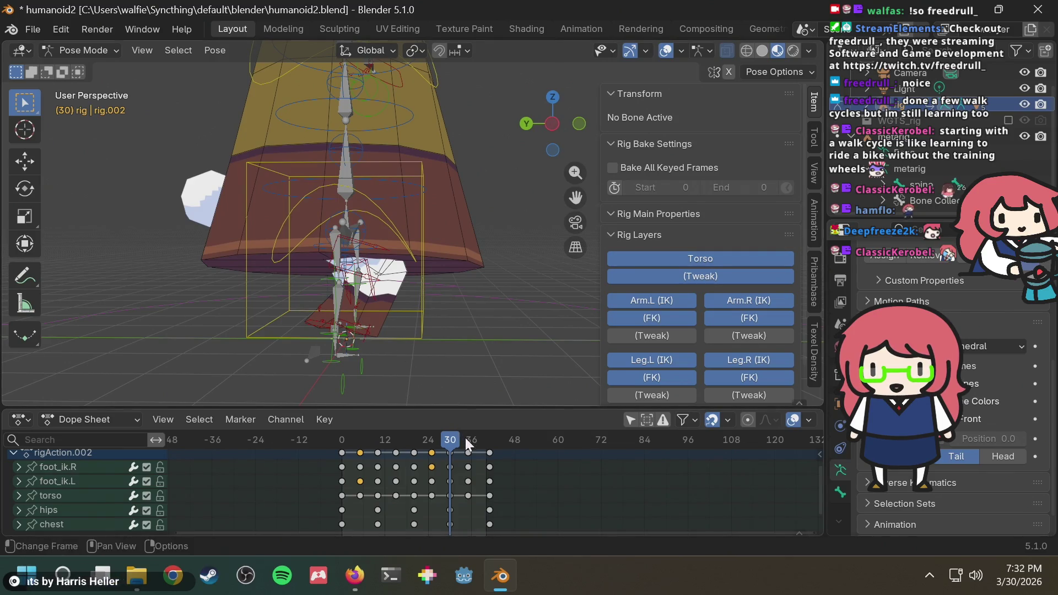
left_click(468, 439)
mouse_move(490, 436)
left_mouse_down()
mouse_move(361, 446)
mouse_move(467, 438)
left_mouse_up()
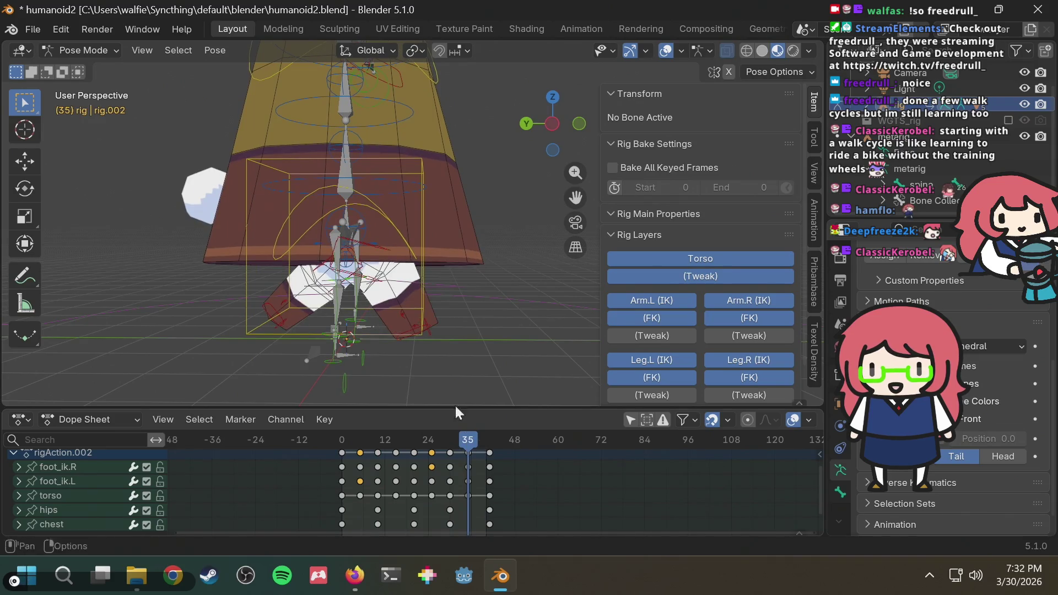
Step: Snap to Right Orthographic view, frame the legs, and go to frame 15
left_click(525, 122)
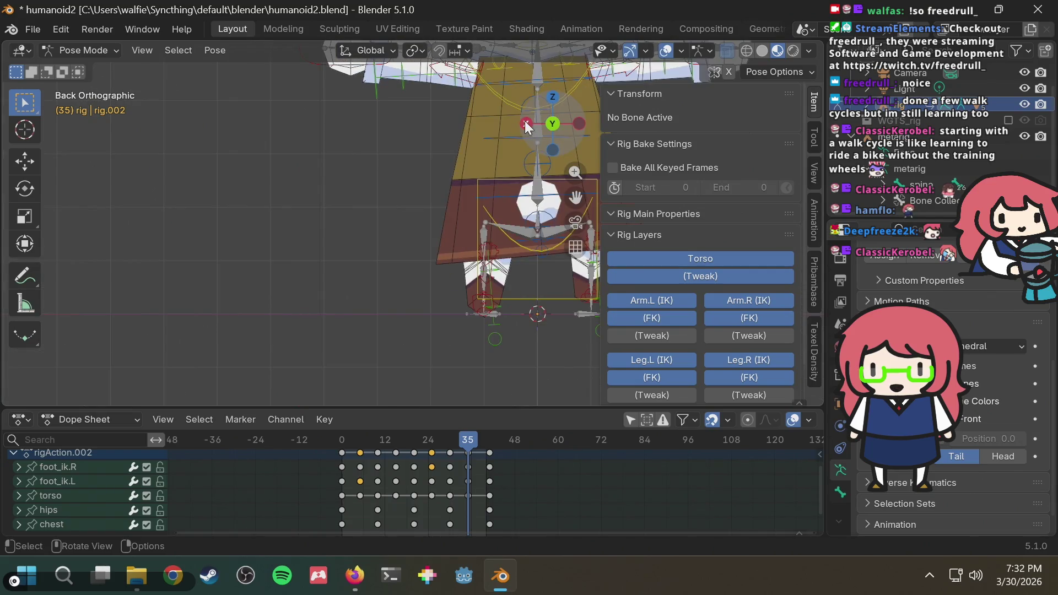
left_click(524, 121)
middle_click_drag(505, 290, 457, 293, "shift")
scroll(457, 292, "up", 2)
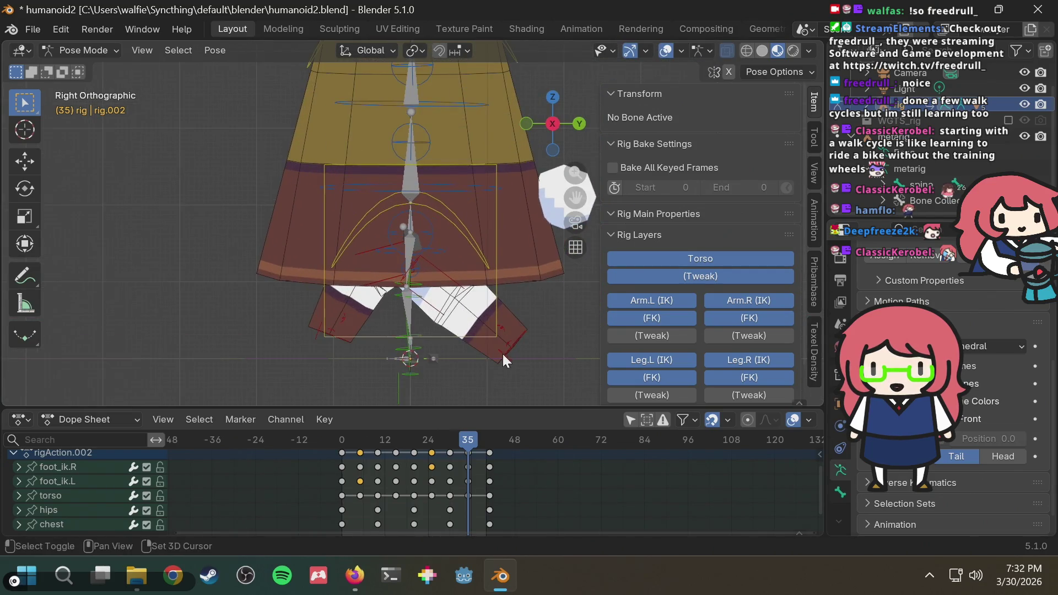
middle_click_drag(498, 353, 483, 306, "shift")
mouse_move(412, 441)
left_mouse_down()
mouse_move(389, 439)
mouse_move(419, 447)
mouse_move(373, 448)
mouse_move(395, 449)
left_mouse_up()
Step: Move and rotate foot_ik.L at frame 15 so the stepping foot lies flatter
left_click(302, 293)
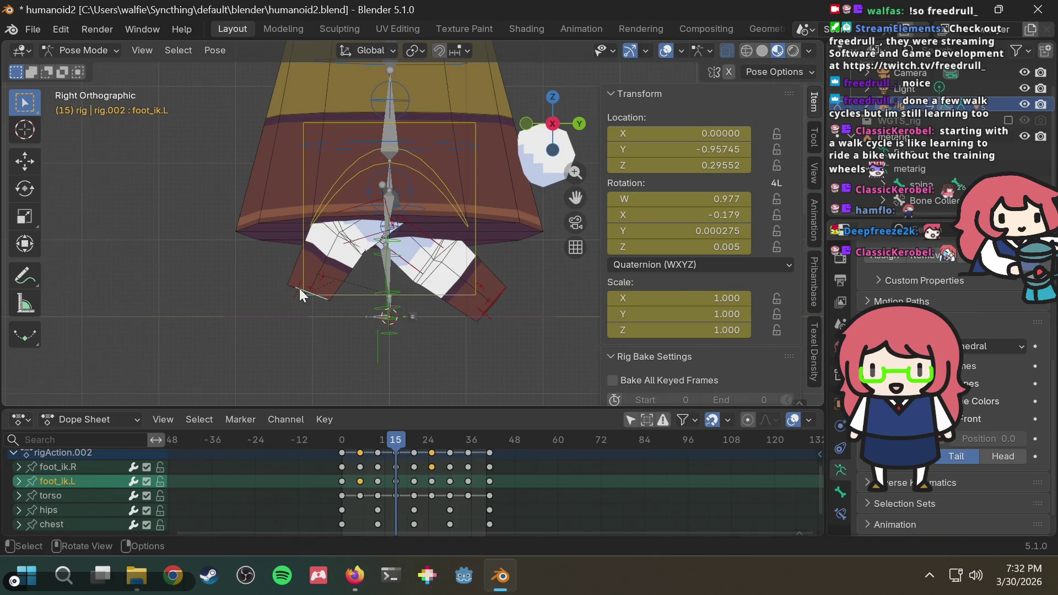
key("g")
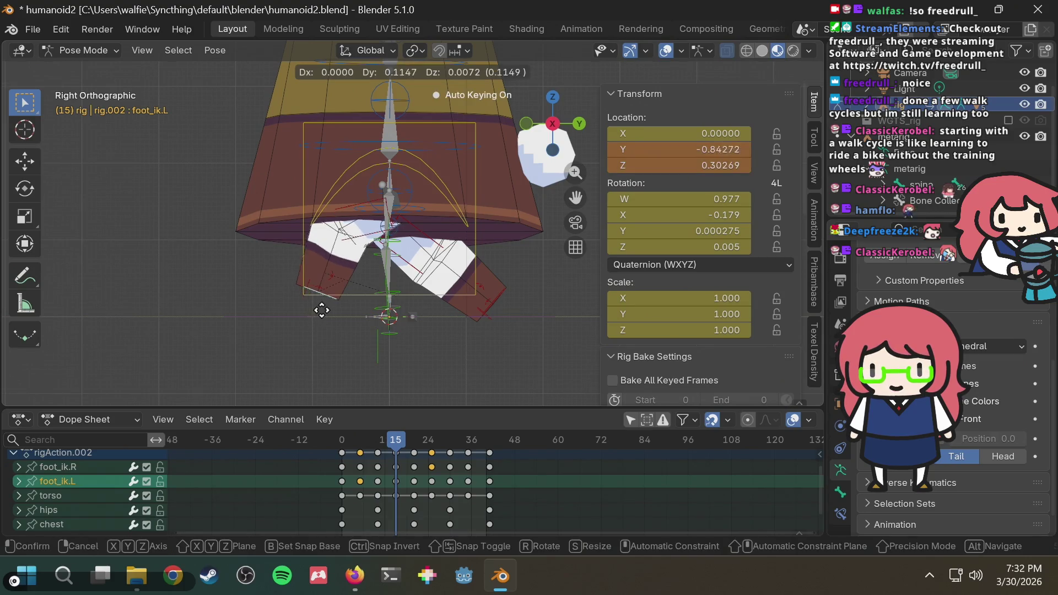
left_click(337, 314)
key("r")
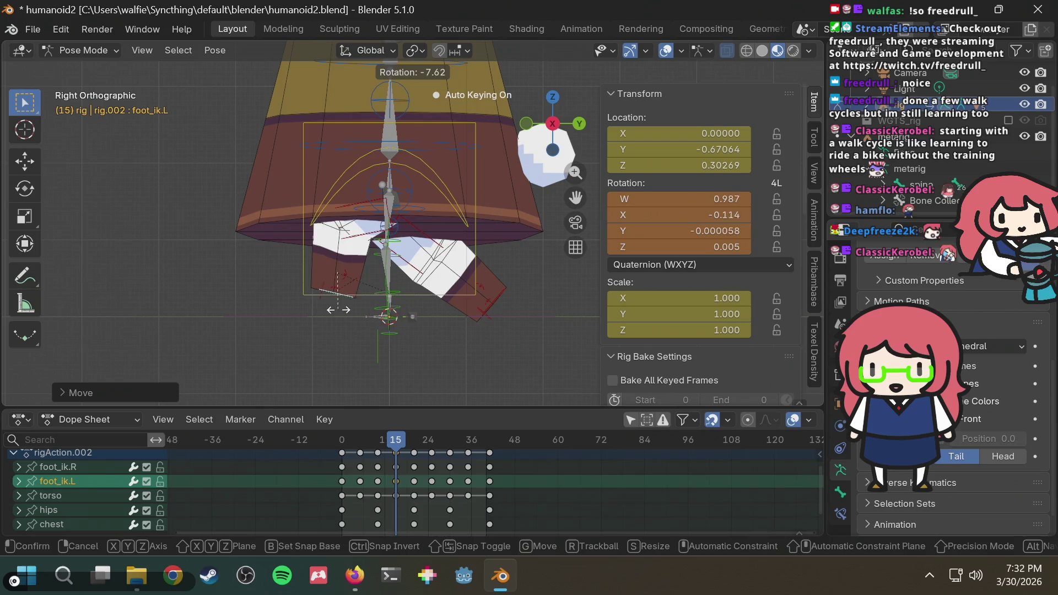
left_click(339, 308)
mouse_move(392, 441)
left_mouse_down()
mouse_move(349, 444)
mouse_move(416, 435)
mouse_move(334, 446)
mouse_move(395, 444)
left_mouse_up()
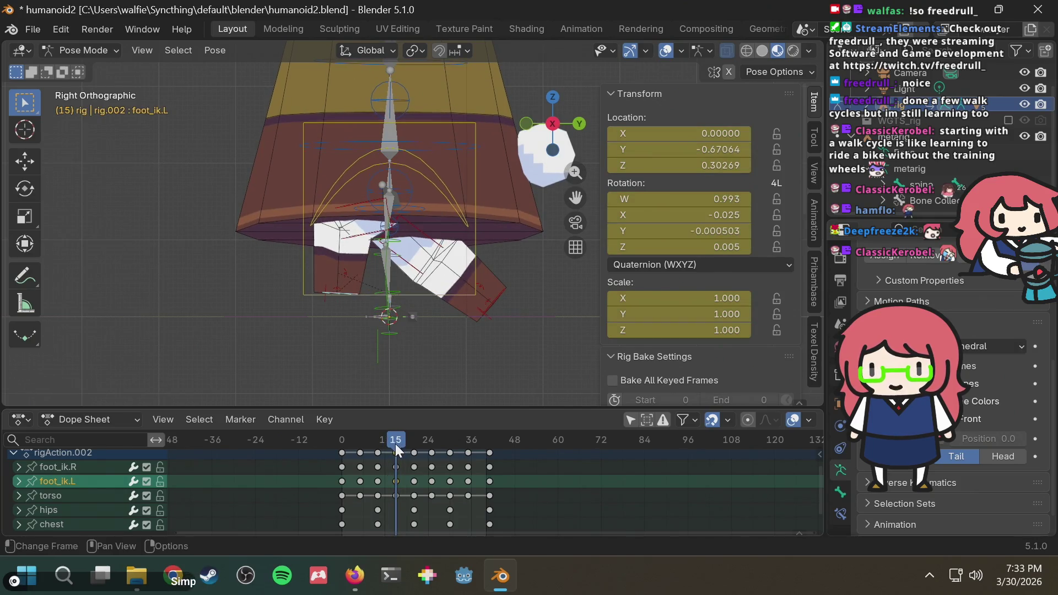
Step: Try a mirrored paste of the foot pose at frame 35, then undo it
left_click(468, 435)
key("ctrl+shift+v")
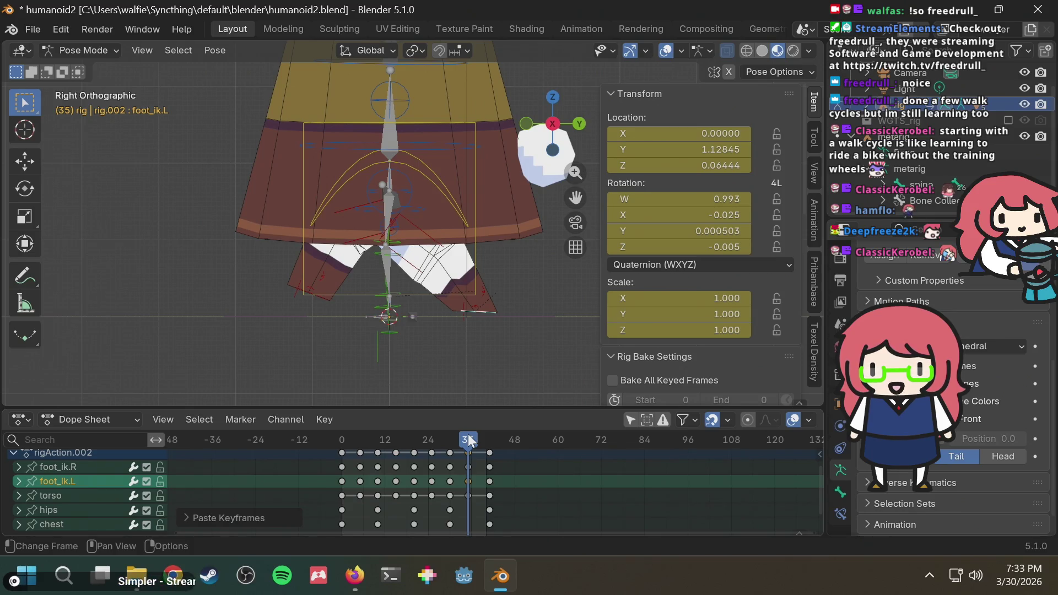
key("ctrl+z")
Step: Select the left foot controls at frame 15 and attempt a paste at frame 35
left_click_drag(395, 442, 396, 444)
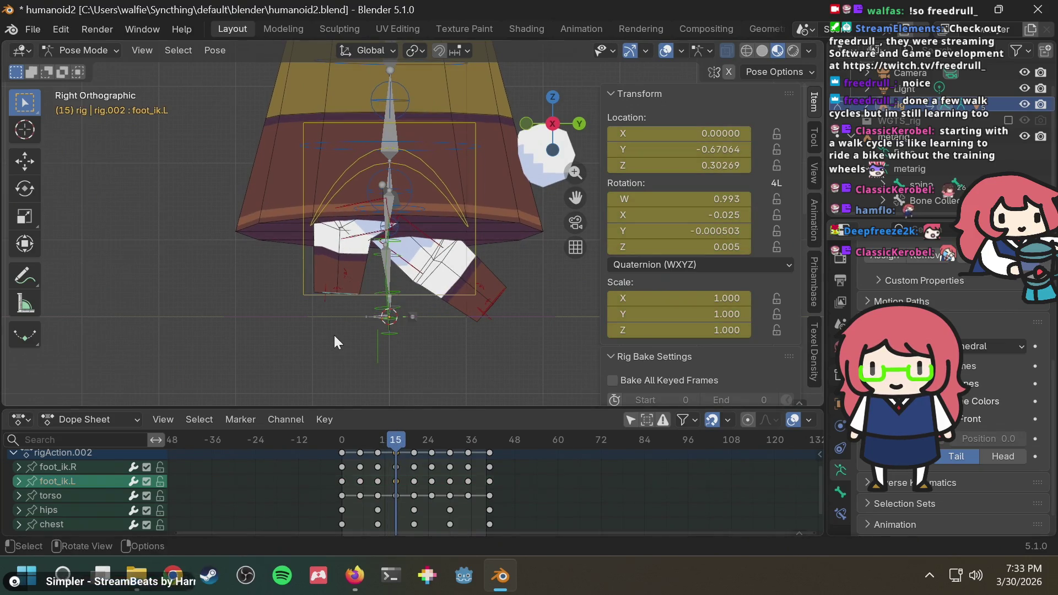
left_click(333, 290)
left_click(333, 291)
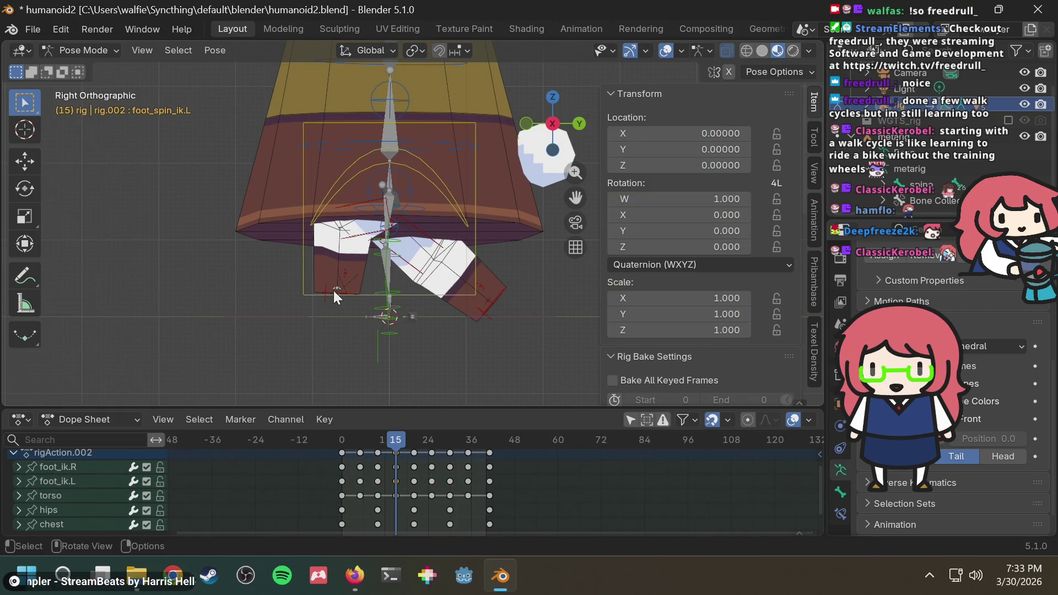
left_click(338, 294)
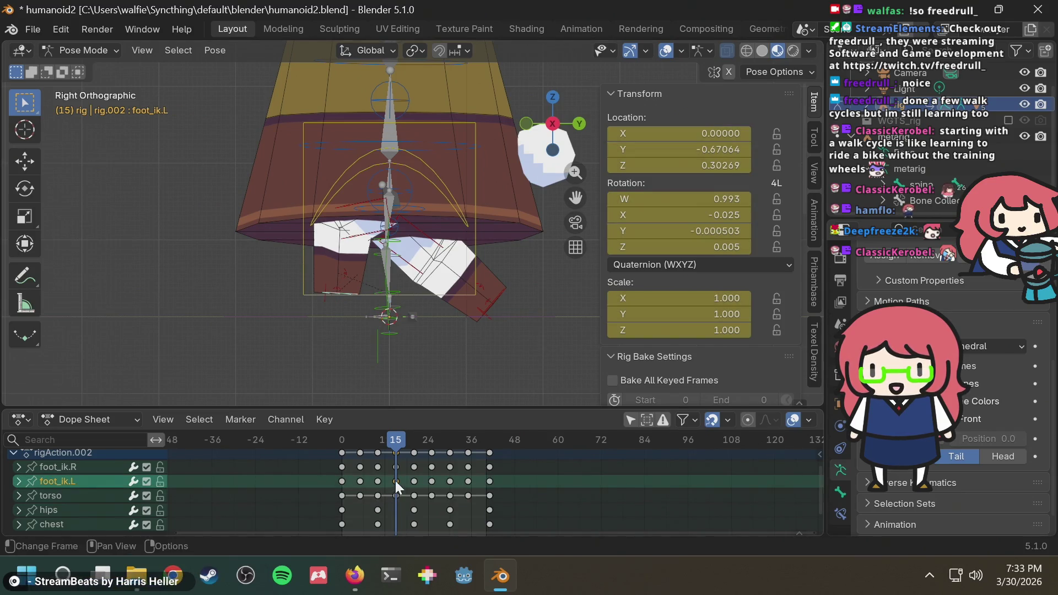
key("alt+a")
left_click_drag(467, 441, 468, 440)
key("ctrl+v")
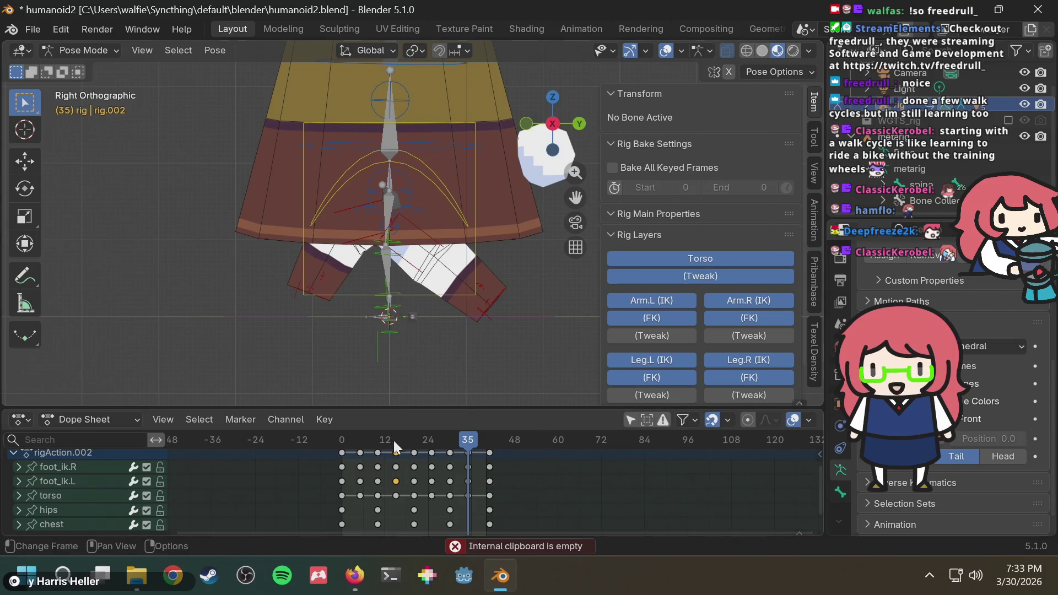
left_click_drag(392, 438, 394, 453)
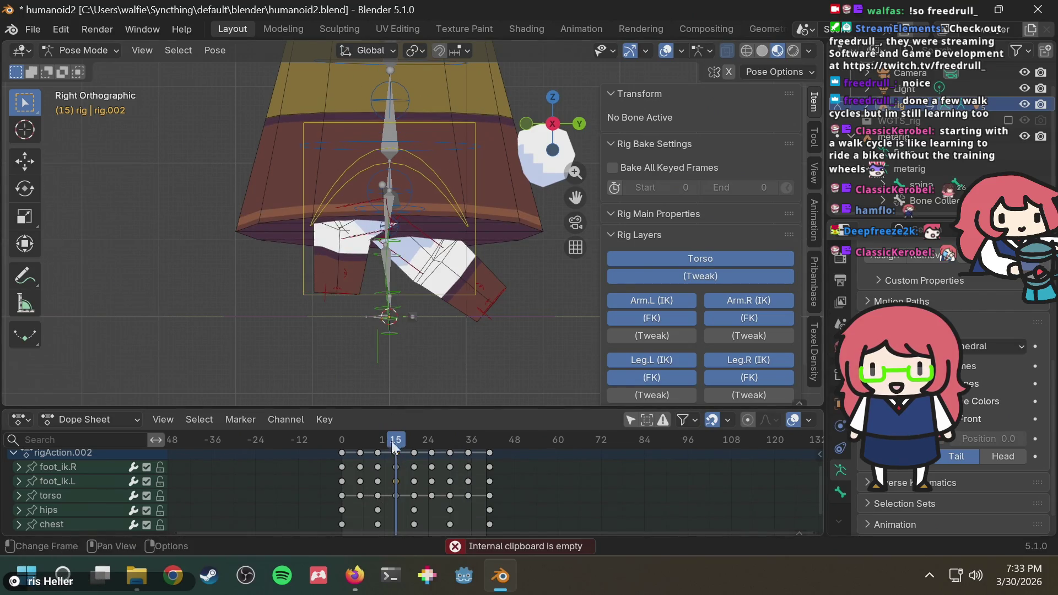
Step: Copy foot_ik.L's pose at frame 15 and paste it at frame 35
left_click(340, 295)
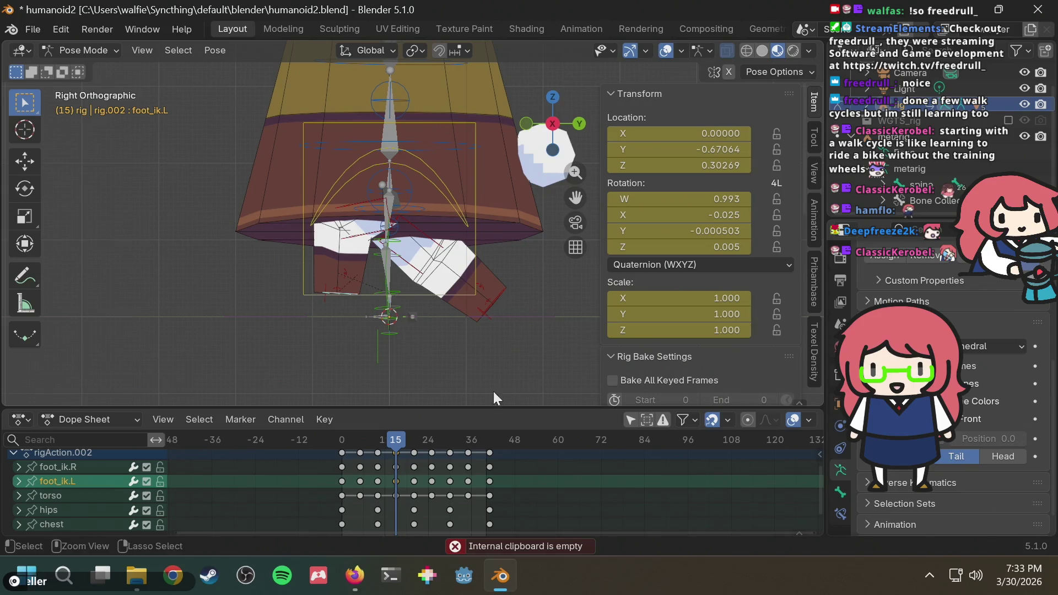
key("ctrl+c")
left_click(468, 441)
key("ctrl+v")
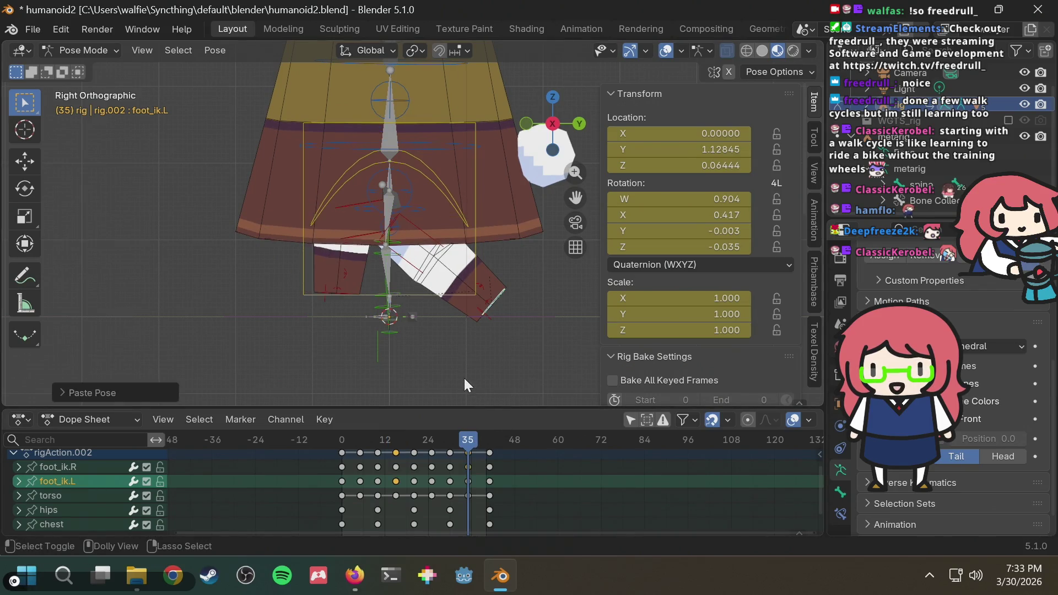
Step: Rewind to frame 0 and play the walk cycle, orbiting around the bunny
left_click_drag(411, 439, 338, 439)
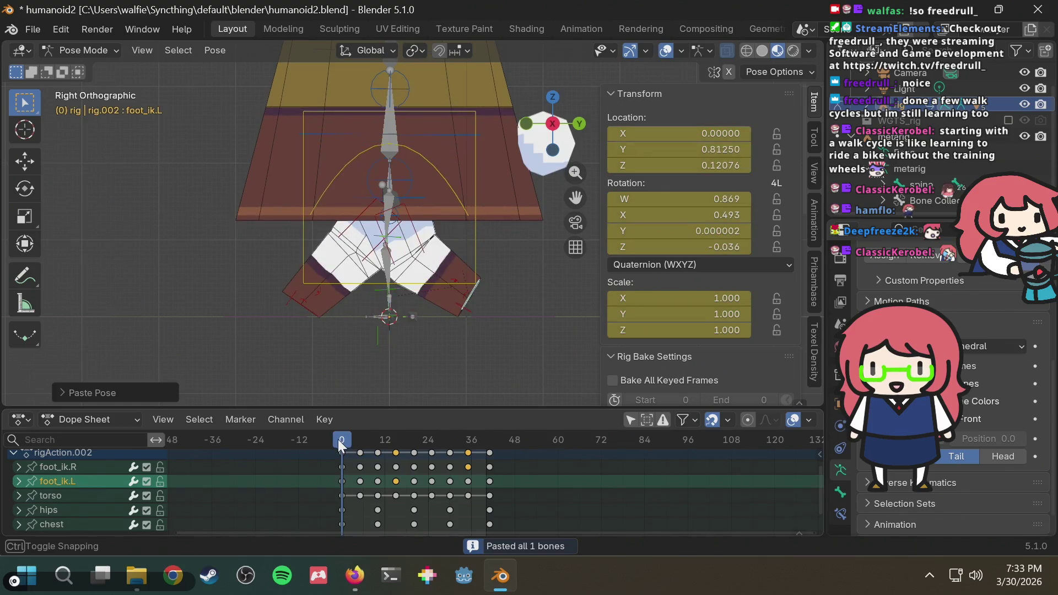
key("space")
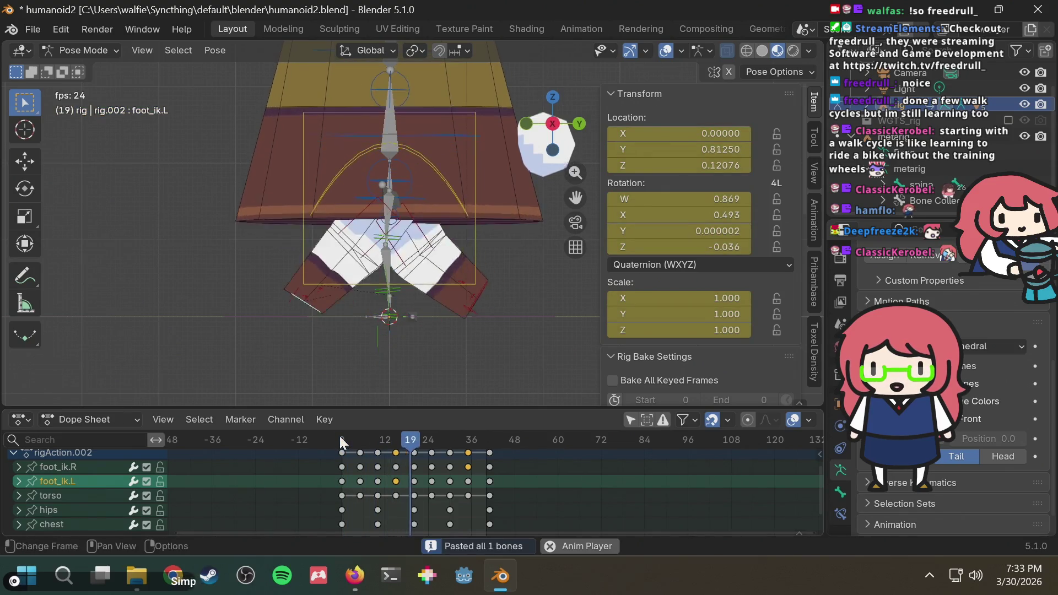
mouse_move(260, 336)
middle_mouse_down()
mouse_move(459, 329)
mouse_move(415, 322)
middle_mouse_up()
scroll(412, 315, "down", 6)
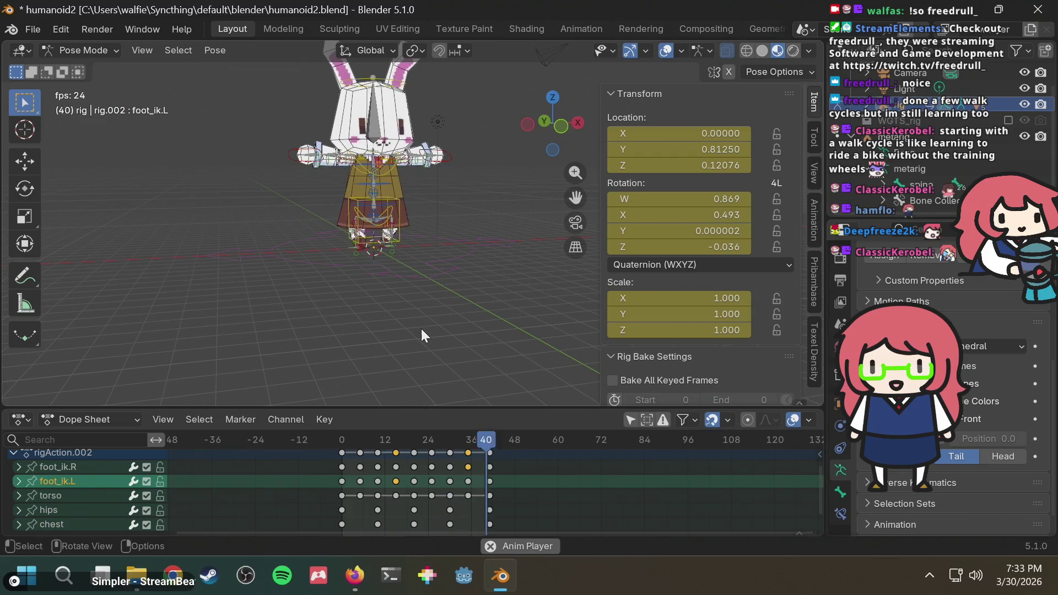
Step: Stop playback, save the file, scrub to about frame 27 and replay from another angle
key("space")
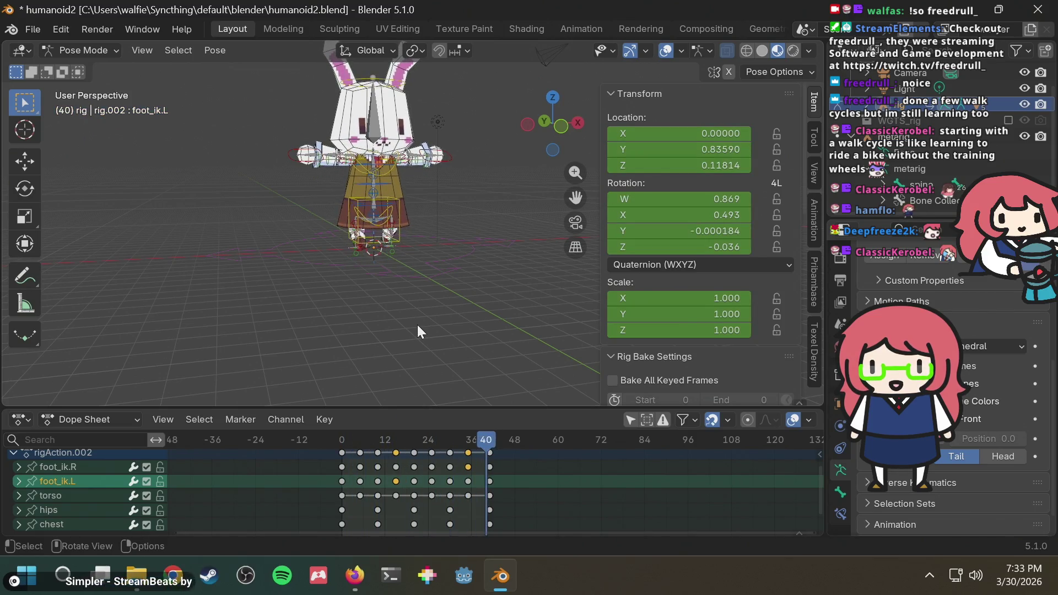
key("ctrl+s")
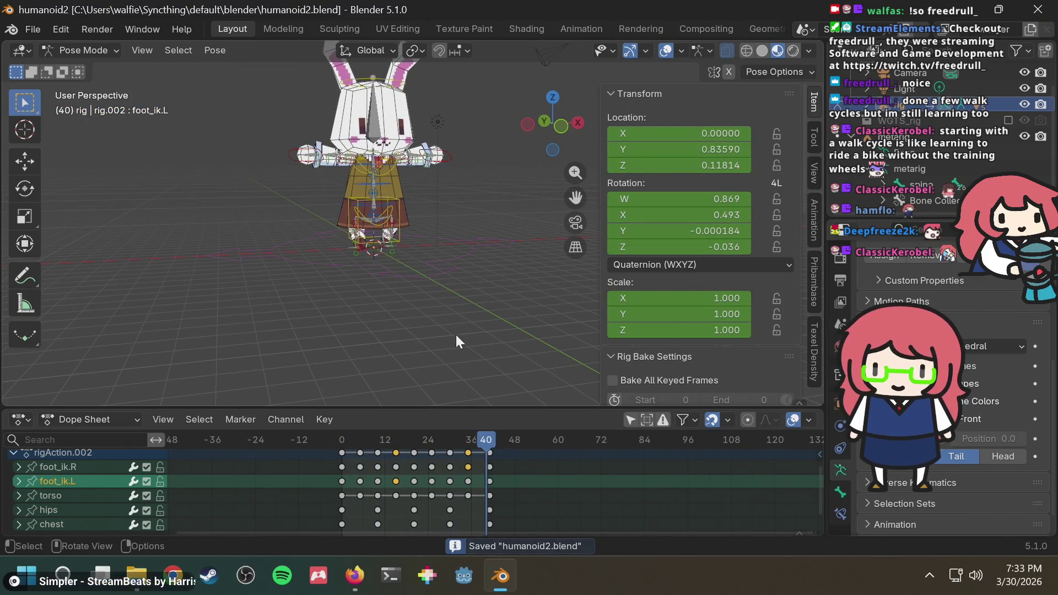
scroll(375, 480, "up", 2)
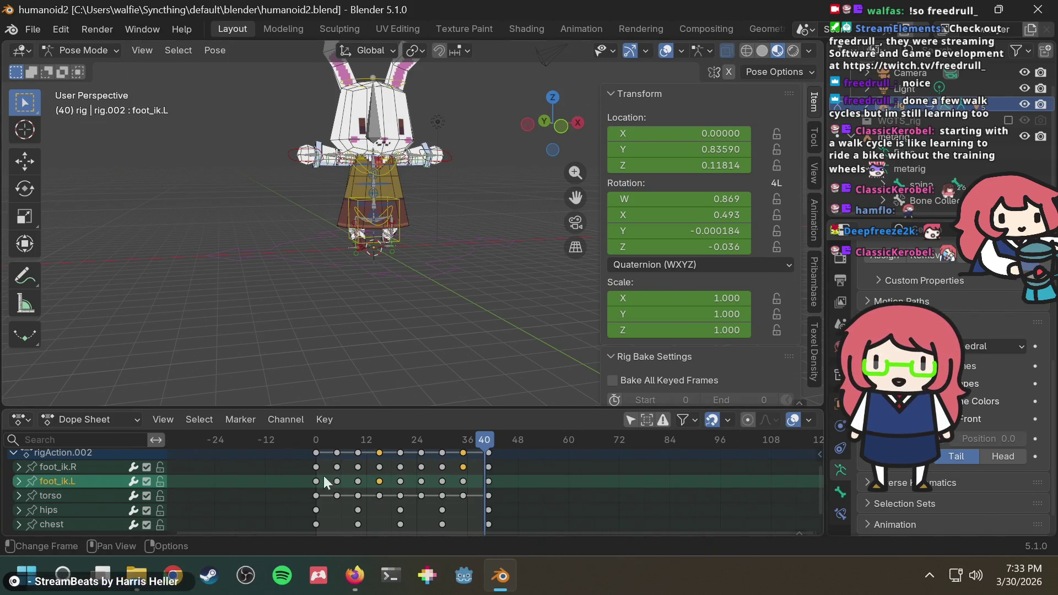
mouse_move(444, 444)
left_mouse_down()
mouse_move(322, 445)
mouse_move(465, 447)
mouse_move(373, 455)
mouse_move(338, 435)
mouse_move(317, 447)
left_mouse_up()
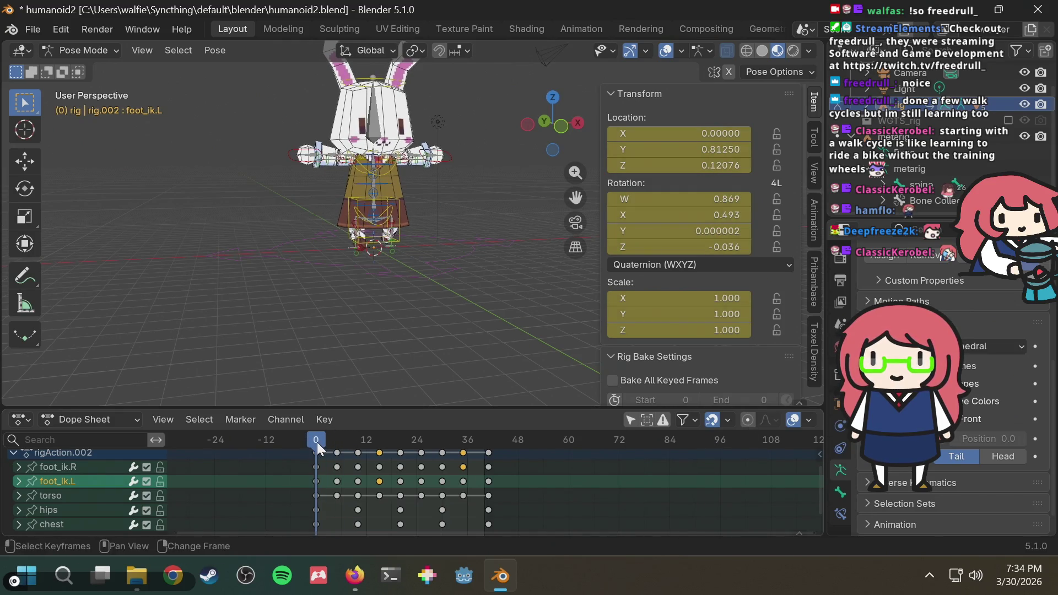
key("space")
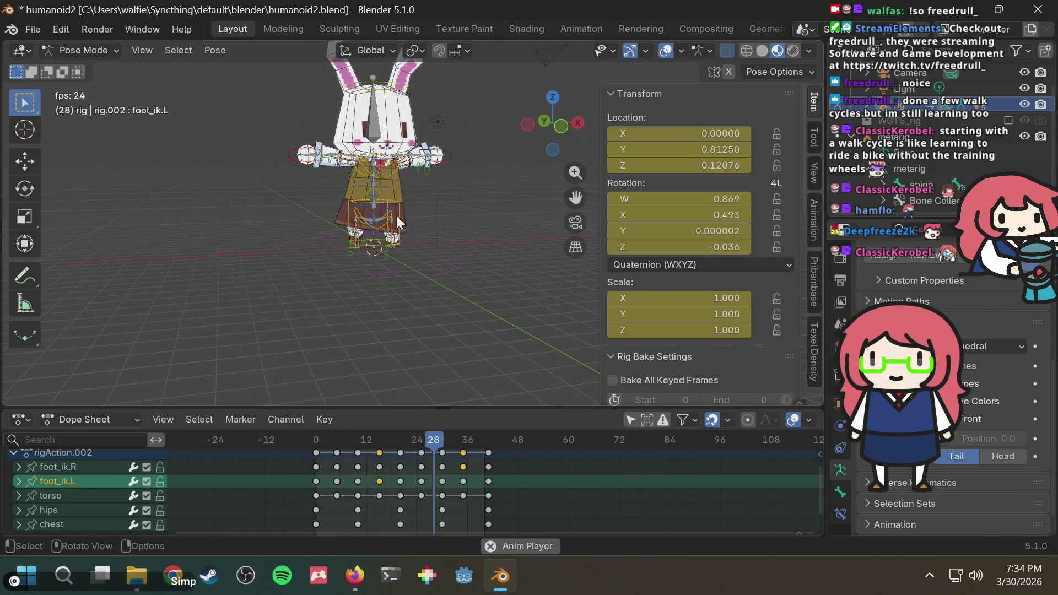
scroll(389, 231, "up", 4)
mouse_move(386, 242)
middle_mouse_down()
mouse_move(374, 292)
mouse_move(448, 274)
middle_mouse_up()
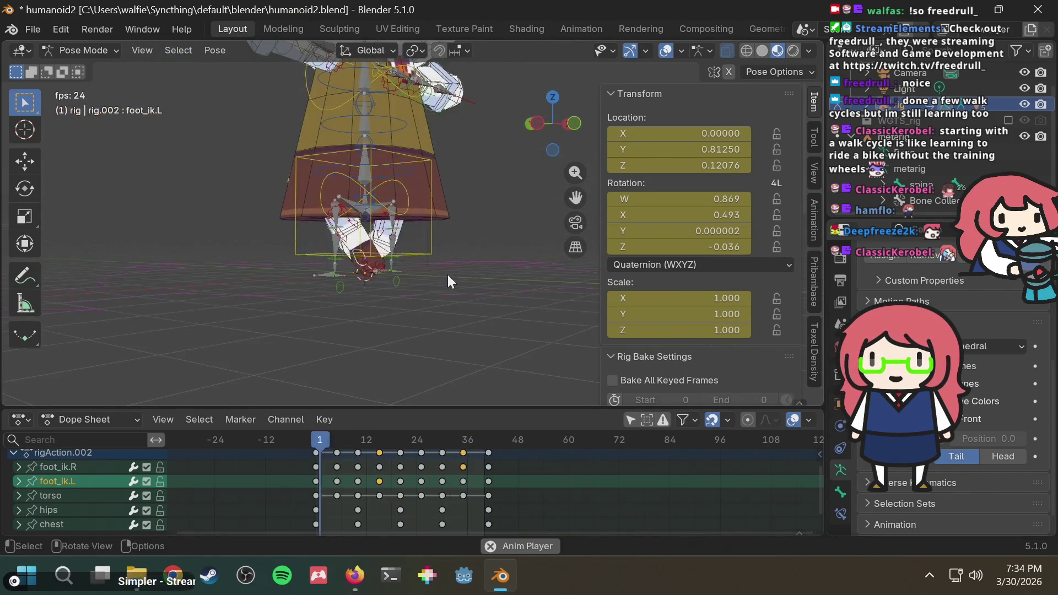
scroll(447, 275, "up", 3)
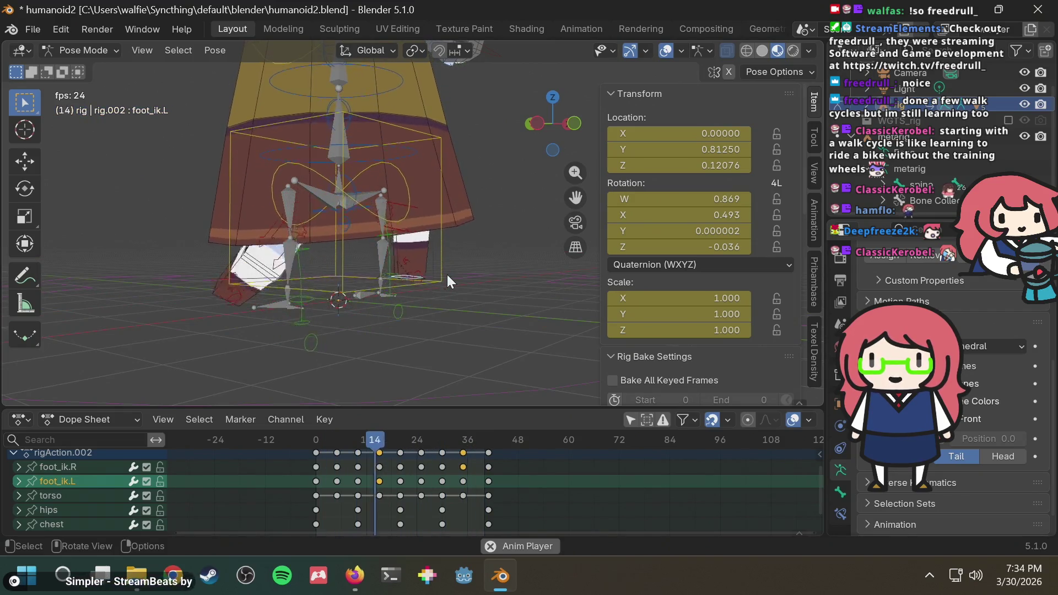
scroll(447, 275, "down", 5)
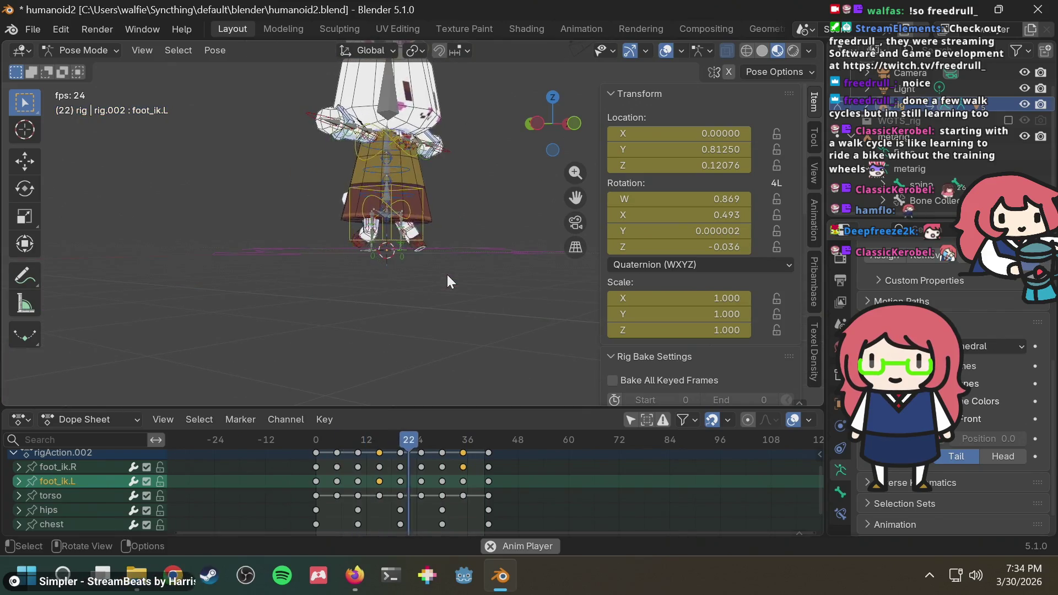
Step: Stop the animation and scrub the timeline back to frame 0
key("F3")
key("Escape")
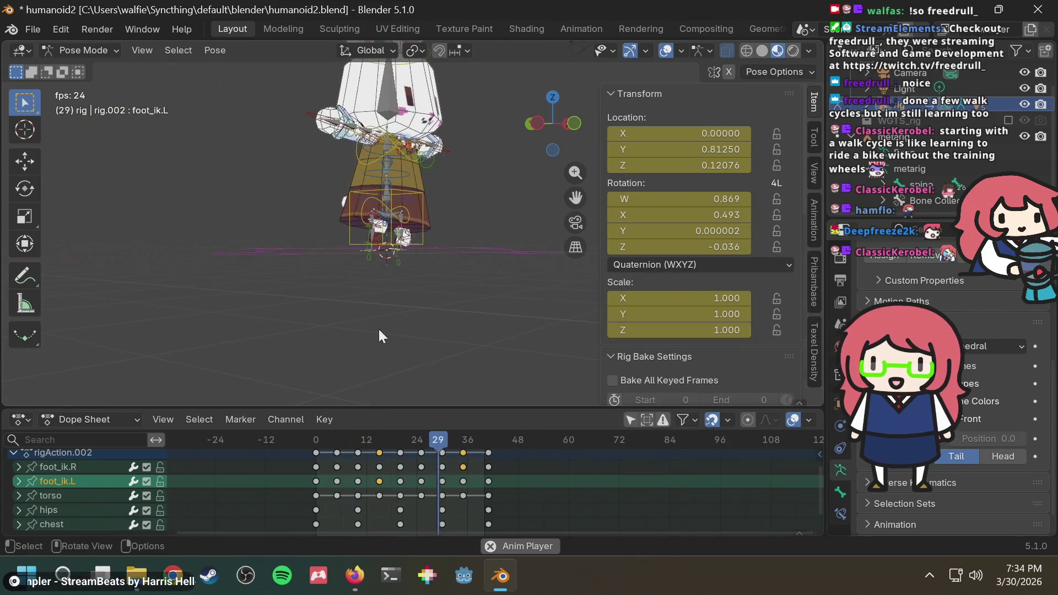
key("space")
left_click_drag(358, 441, 317, 438)
scroll(504, 481, "down", 1)
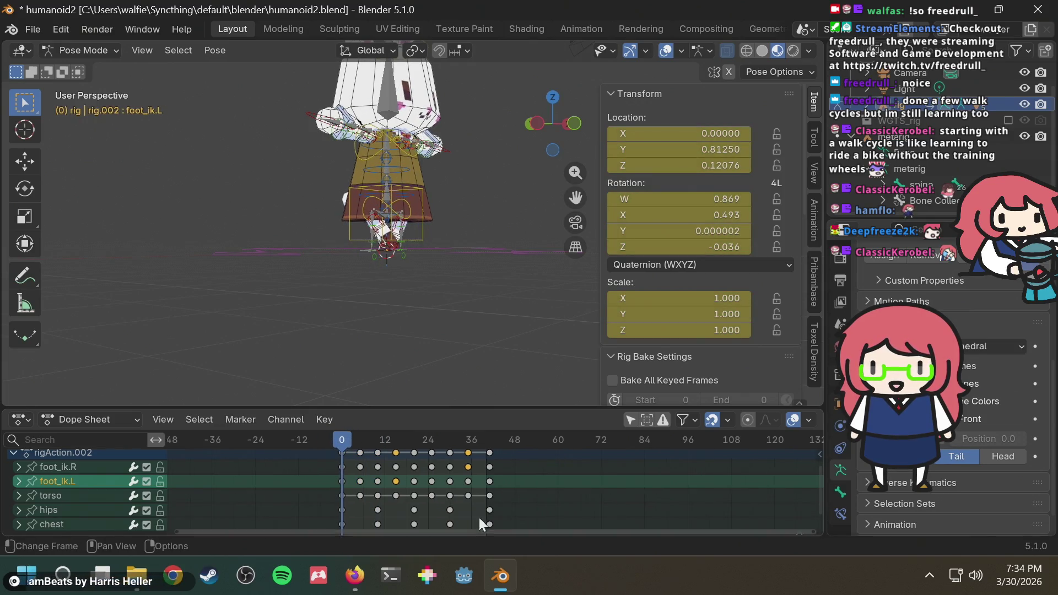
Step: Try shifting the chest's last keyframe earlier, cancel it, and switch to Firefox
mouse_move(489, 524)
left_mouse_down()
mouse_move(429, 438)
mouse_move(365, 466)
left_mouse_up()
key("Escape")
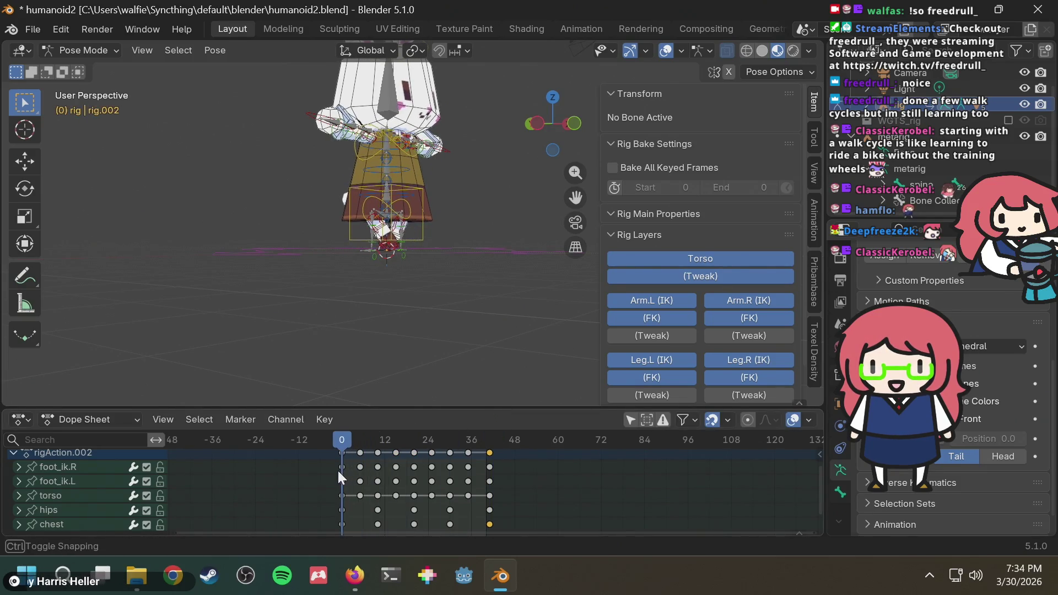
key("alt+Tab")
scroll(518, 97, "up", 5)
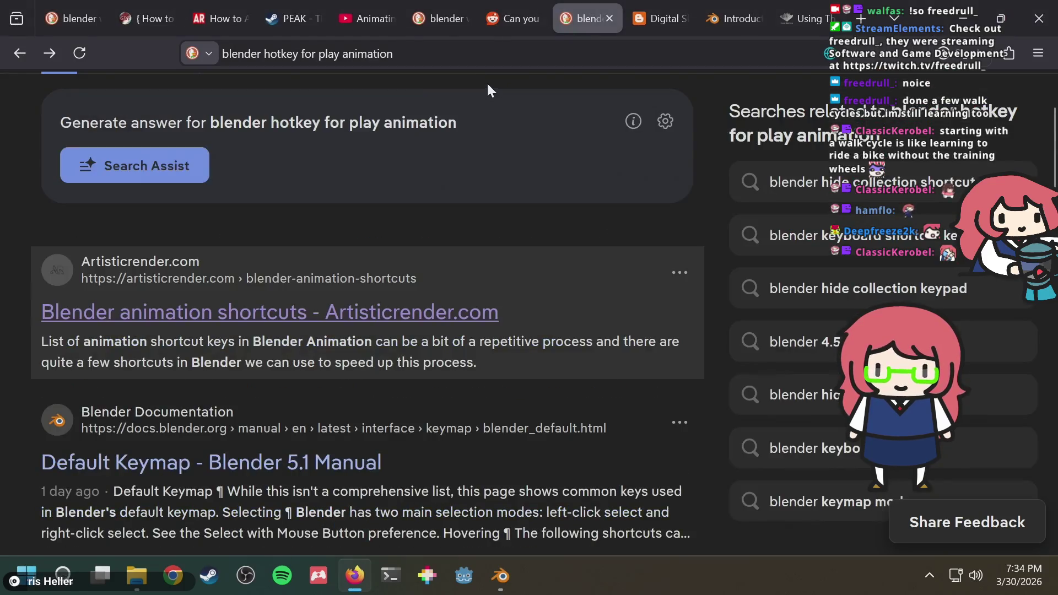
Step: Type 'blender move all keyf' into Firefox's search bar, then return to Blender
mouse_move(454, 32)
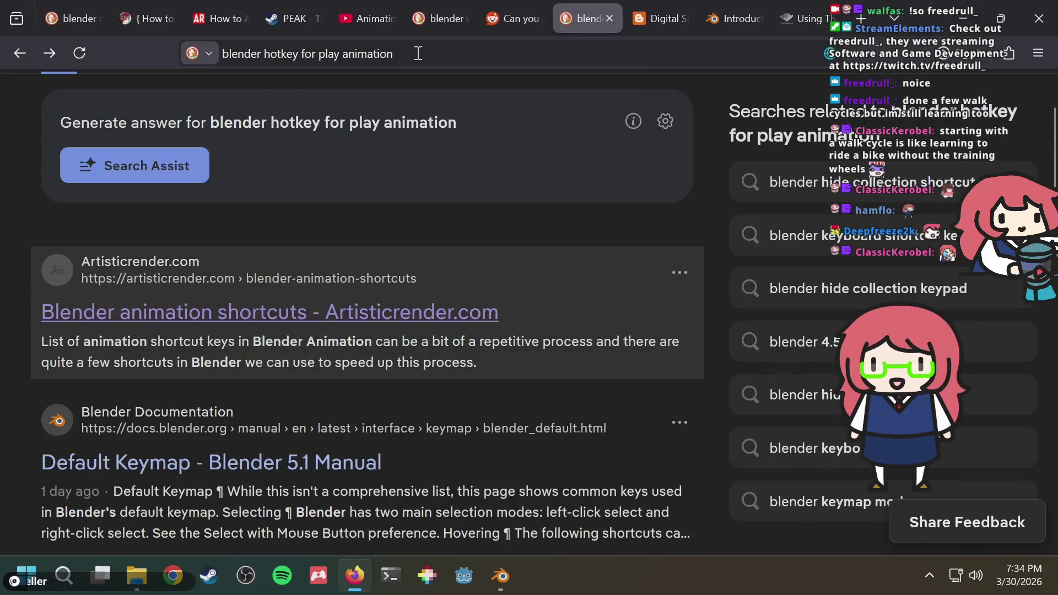
left_click(436, 54)
type("blender move all key")
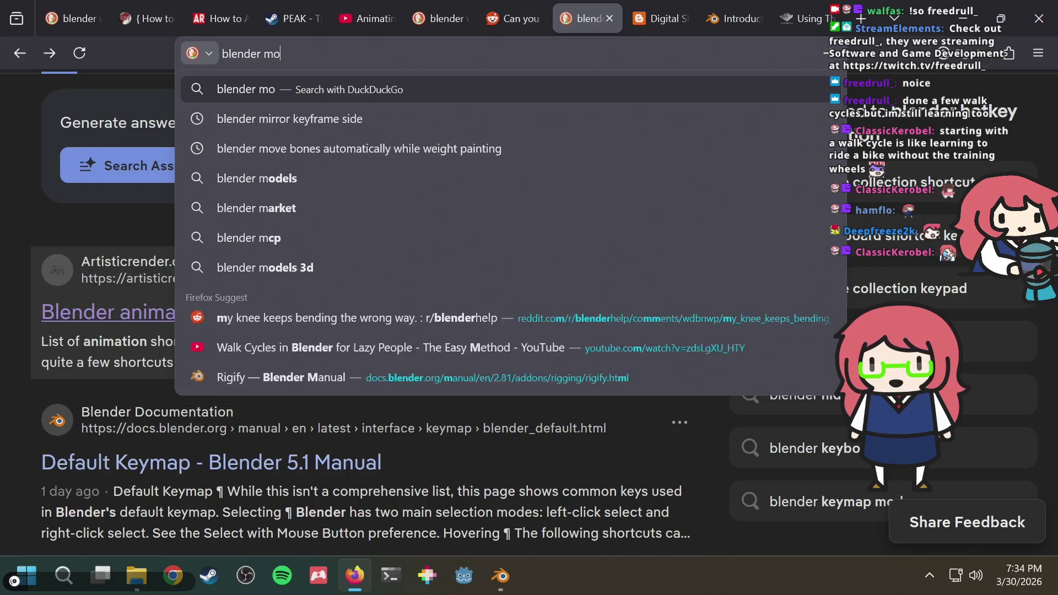
type("f")
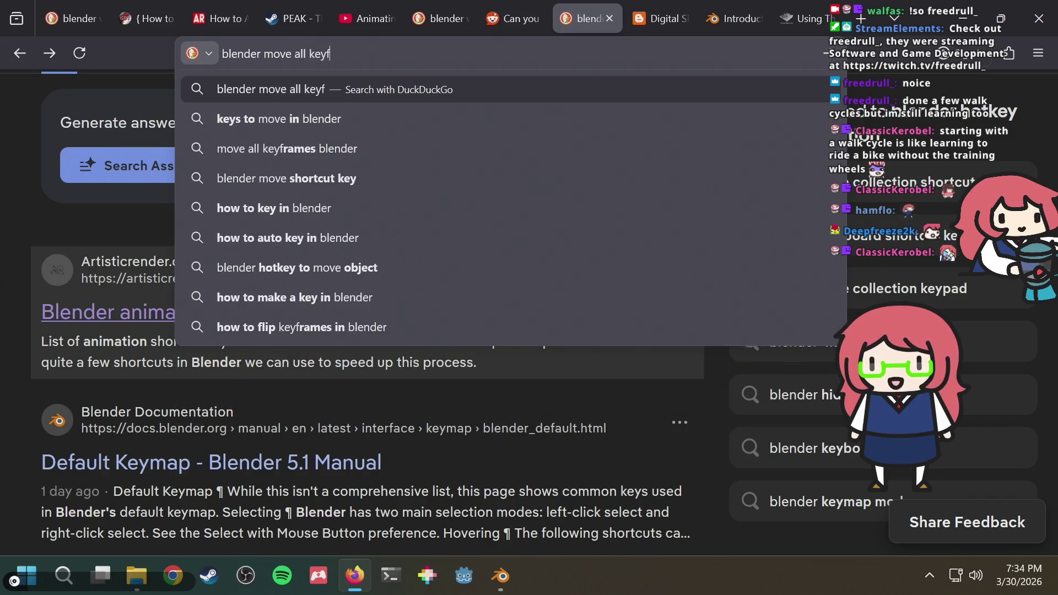
key("Escape")
key("alt+Tab")
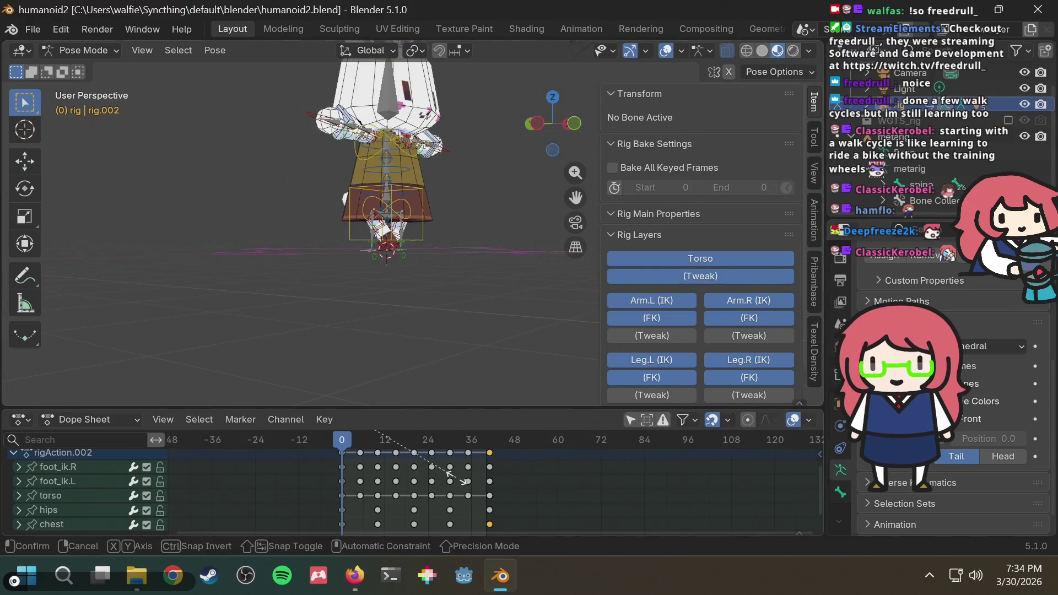
Step: Select all keyframes and try interactive time scaling several times
key("s")
left_click(385, 485)
key("a")
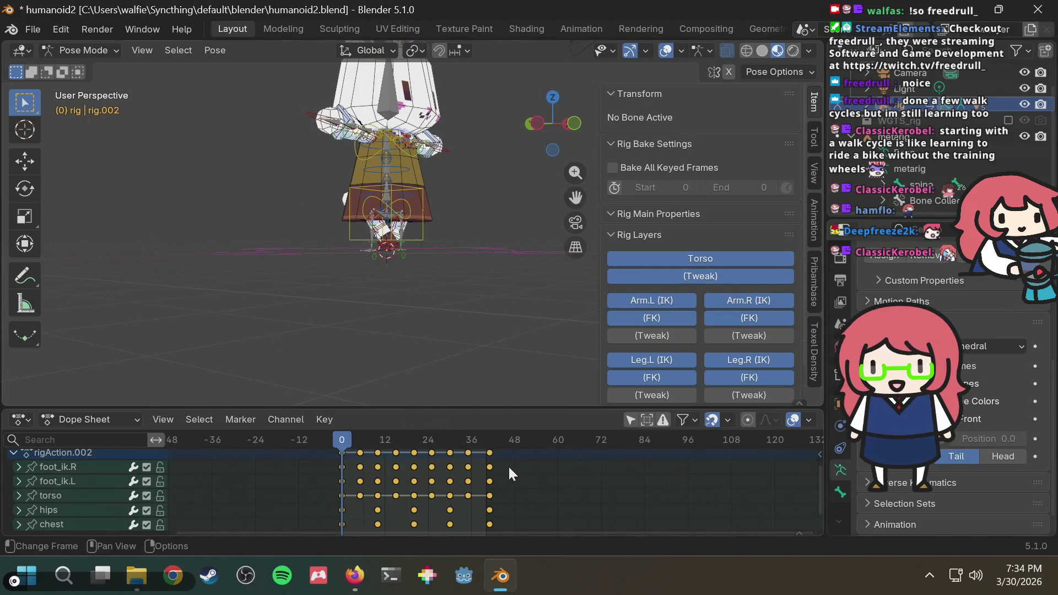
key("s")
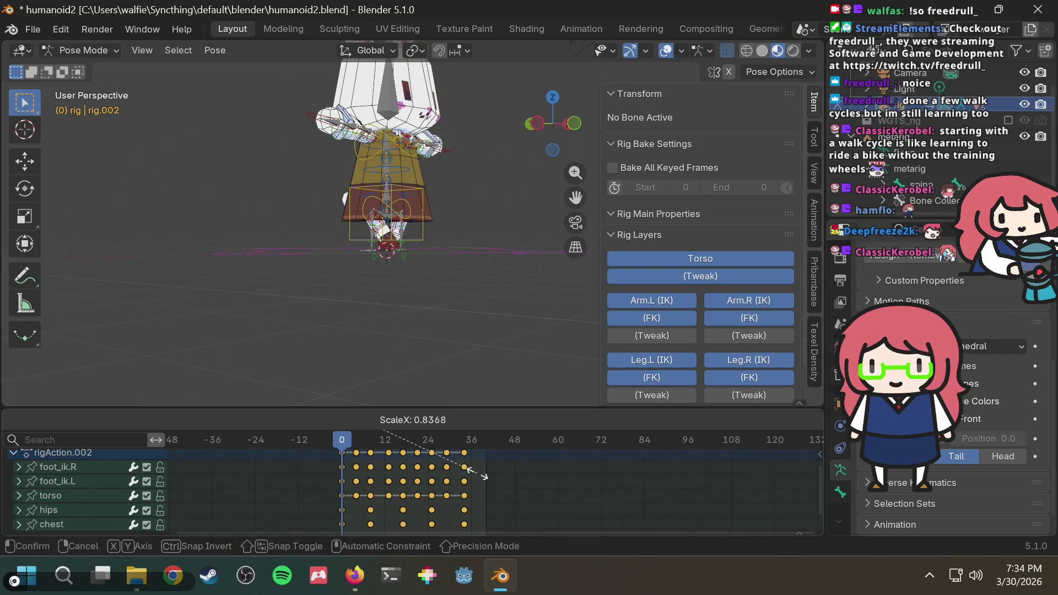
left_click(488, 474)
key("s")
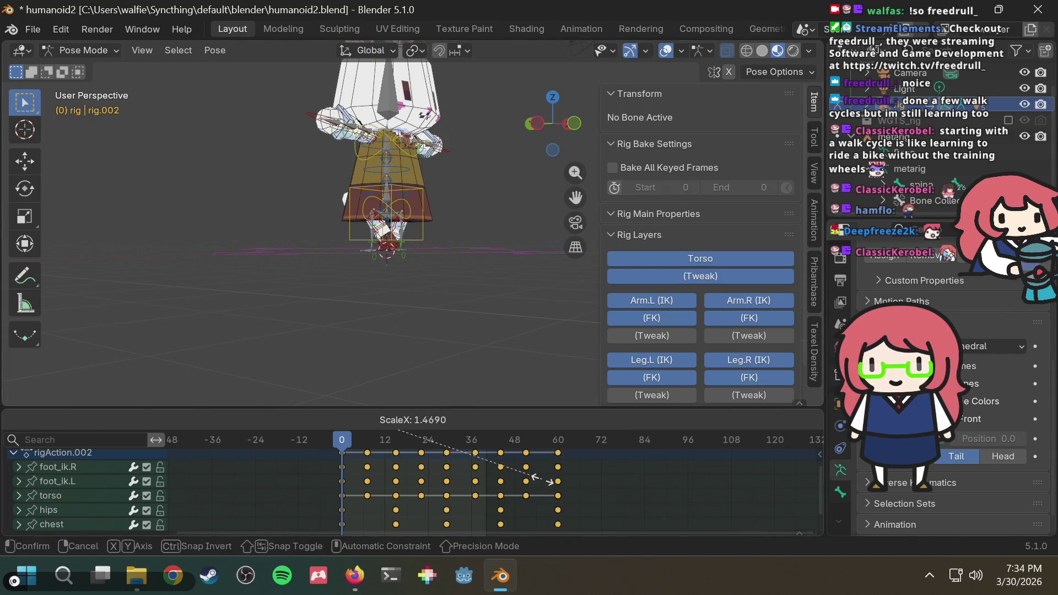
left_click(482, 454)
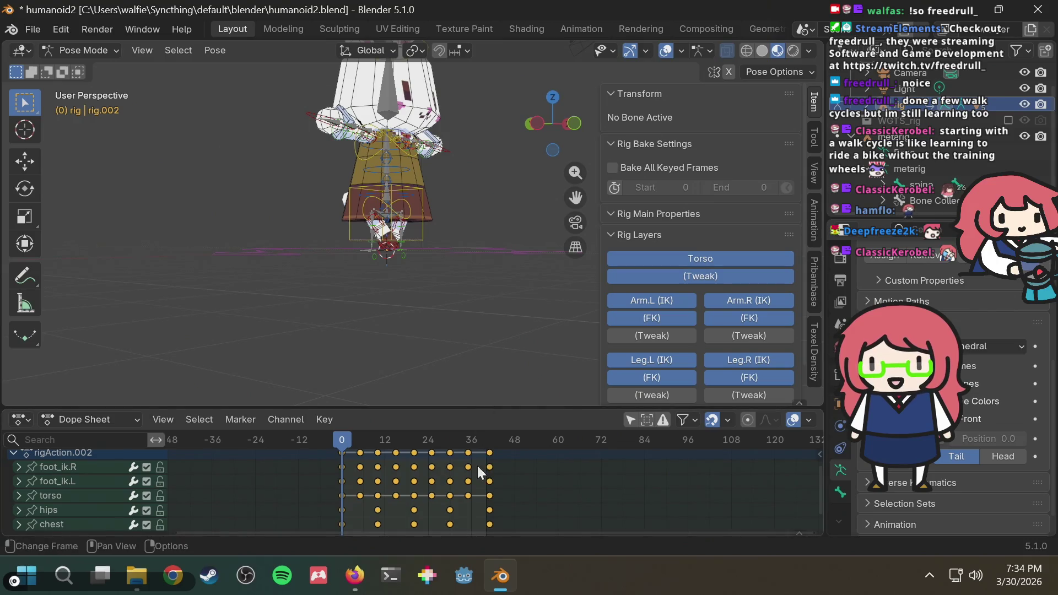
scroll(491, 474, "up", 2)
scroll(507, 483, "up", 2)
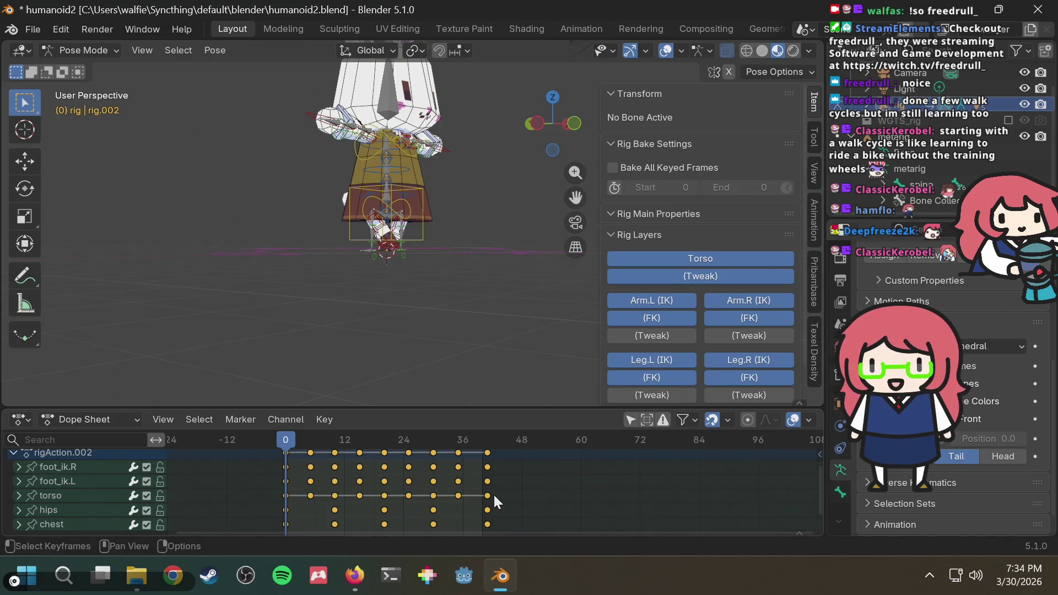
Step: Preview scaling the keys by 0.5 and 0.75, cancelling both
type("s.5")
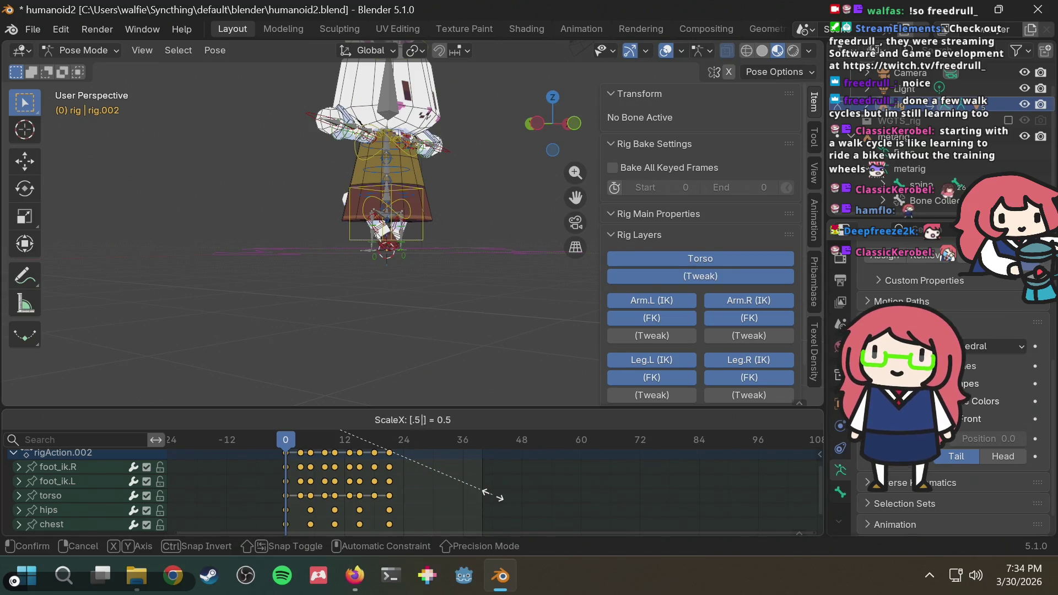
key("Escape")
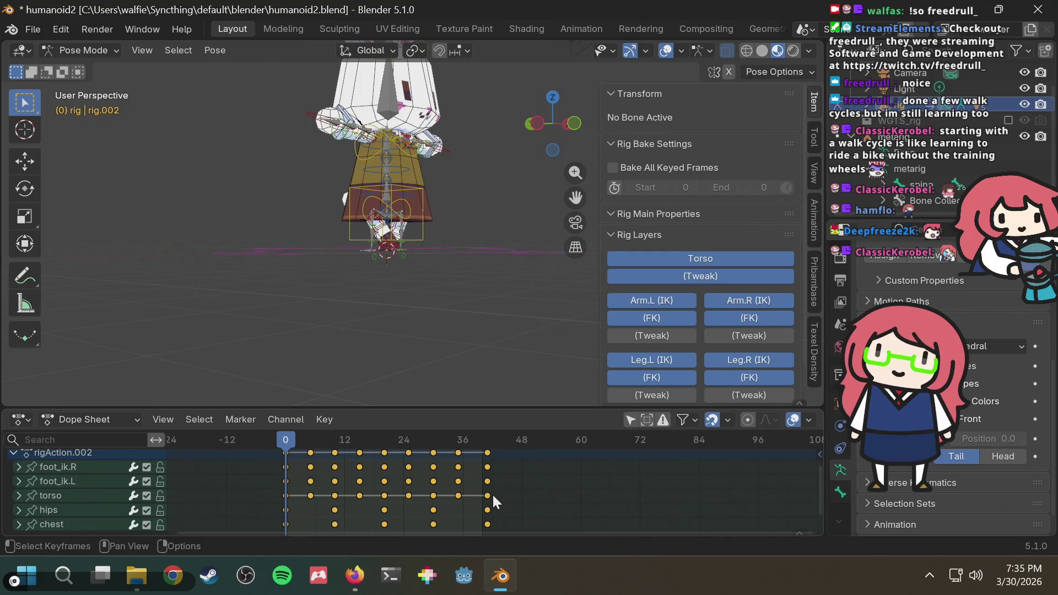
type("s.75")
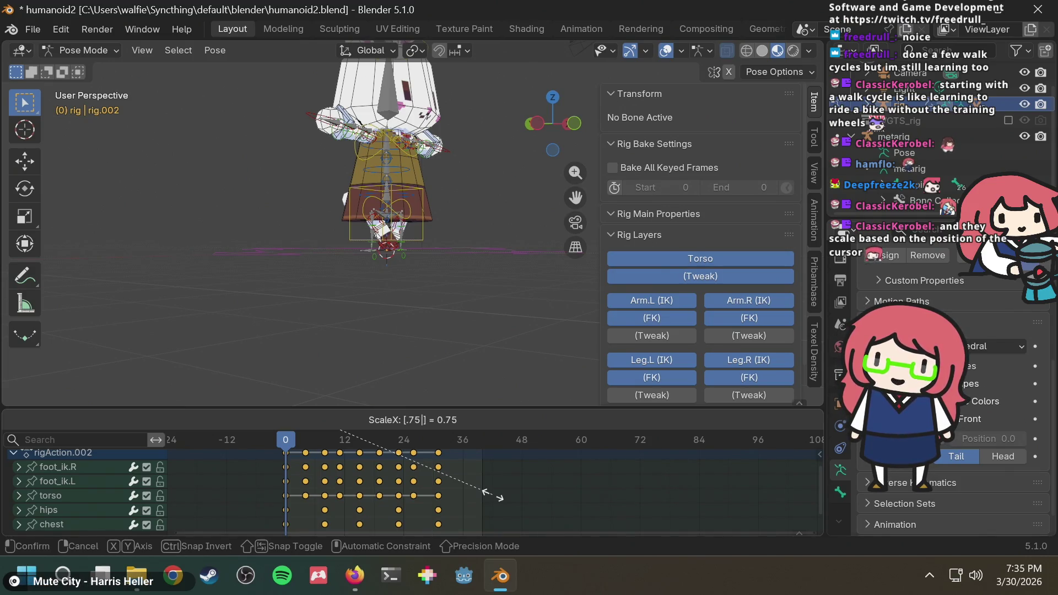
key("Escape")
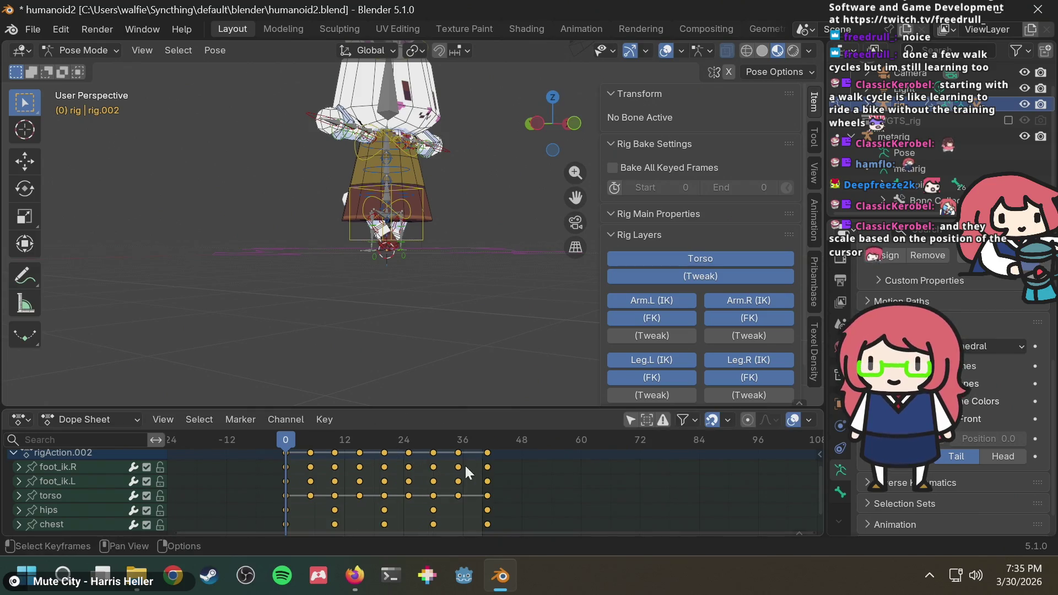
key("g")
key("Escape")
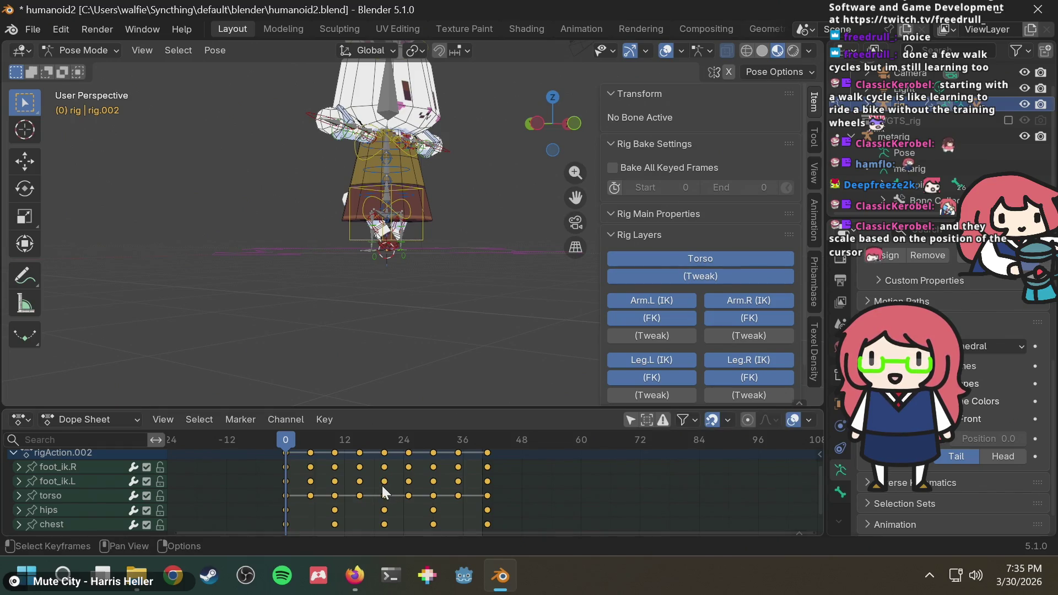
Step: Preview another 0.75 scale and key moves, cancelling without changes
type("s.75")
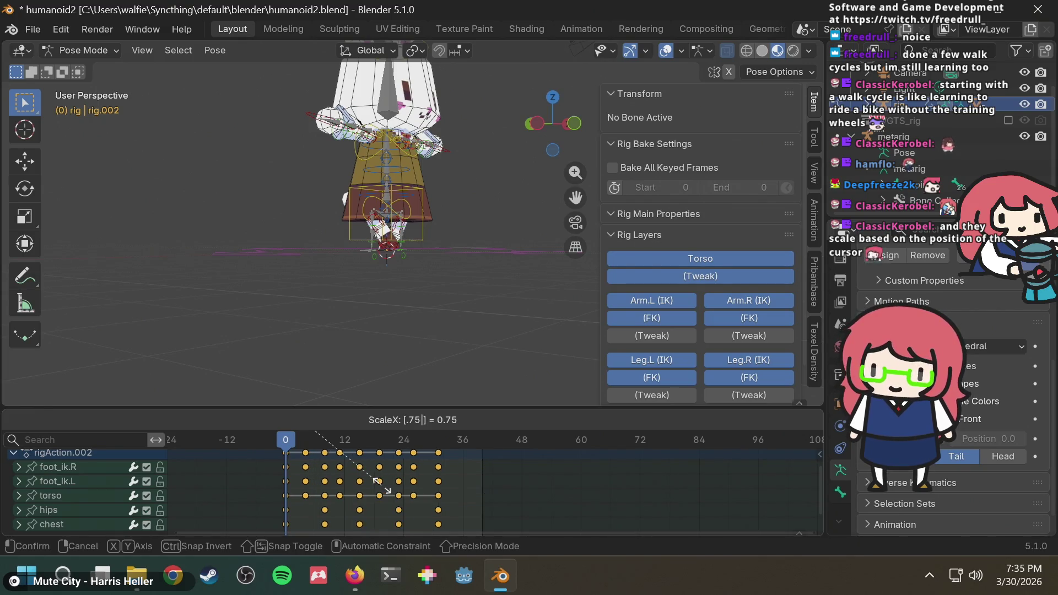
key("Escape")
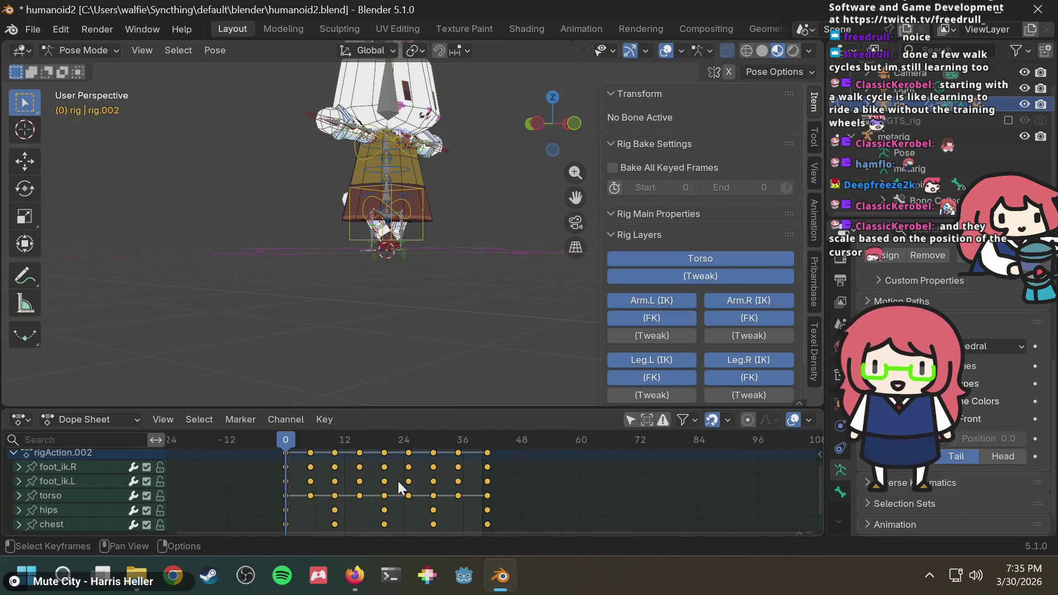
key("g")
key("Escape")
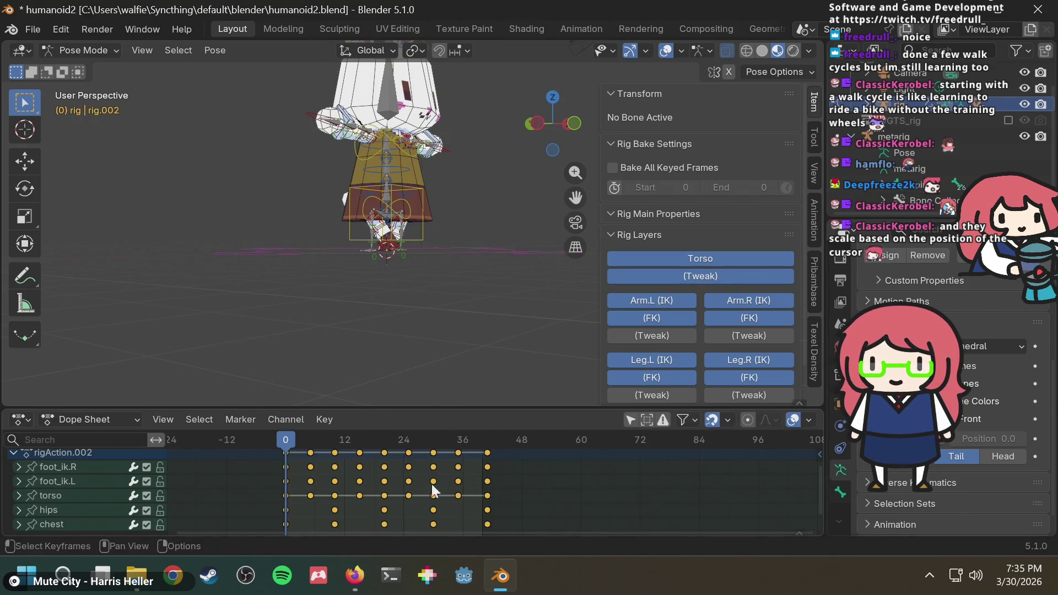
key("r")
key("Escape")
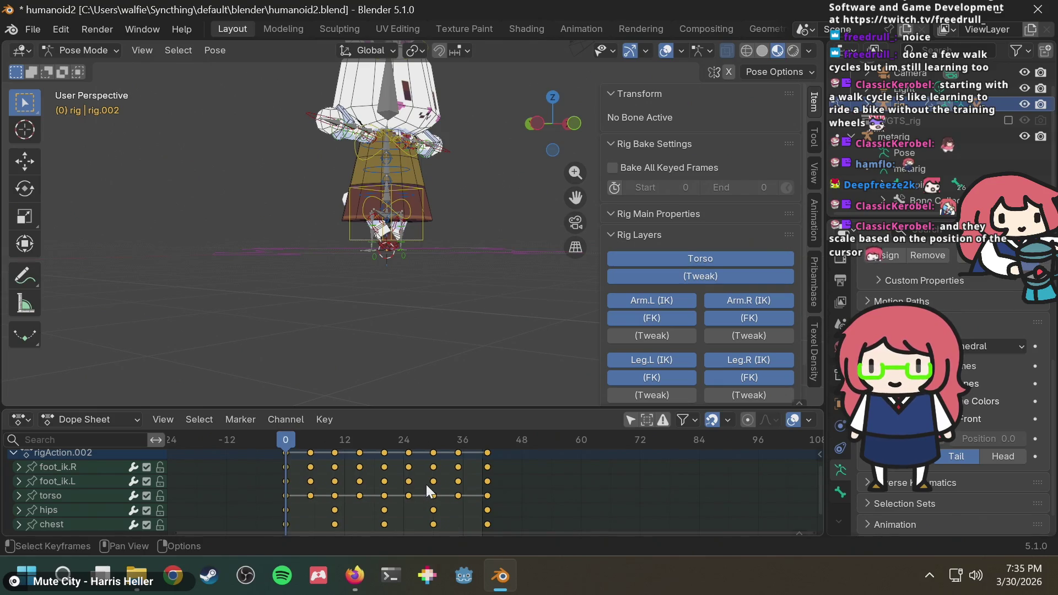
key("g")
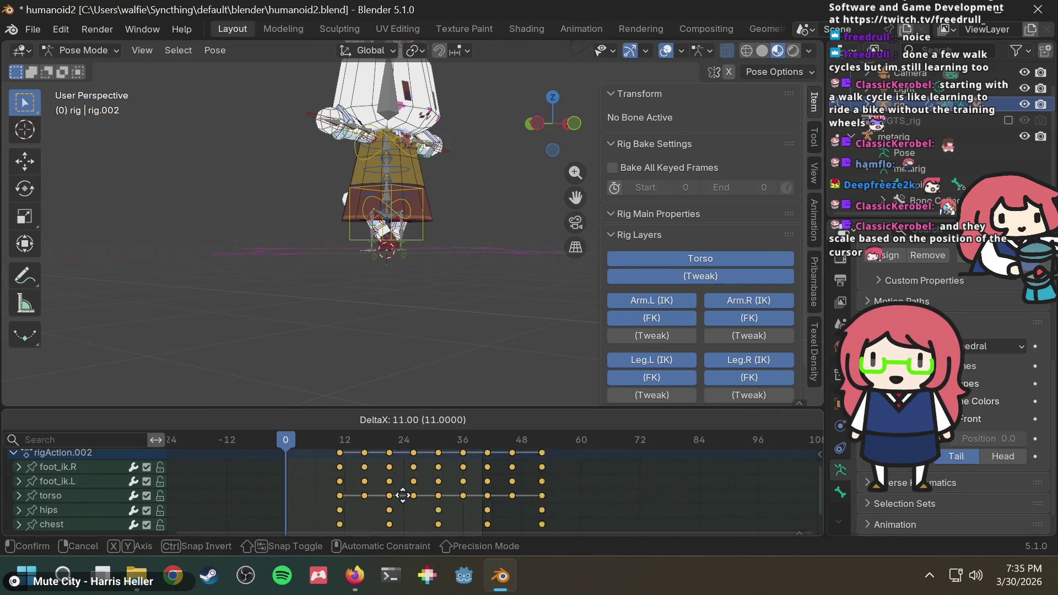
key("Escape")
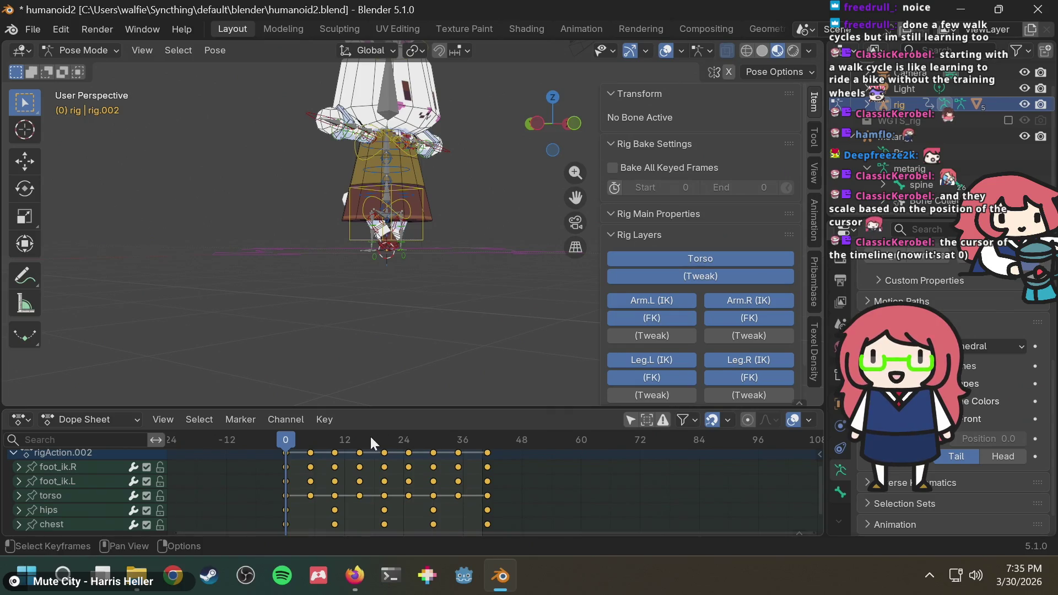
Step: From frame 0, scale all keyframes by 2 to double their spacing
mouse_move(359, 438)
left_mouse_down()
mouse_move(487, 435)
mouse_move(282, 455)
mouse_move(310, 460)
left_mouse_up()
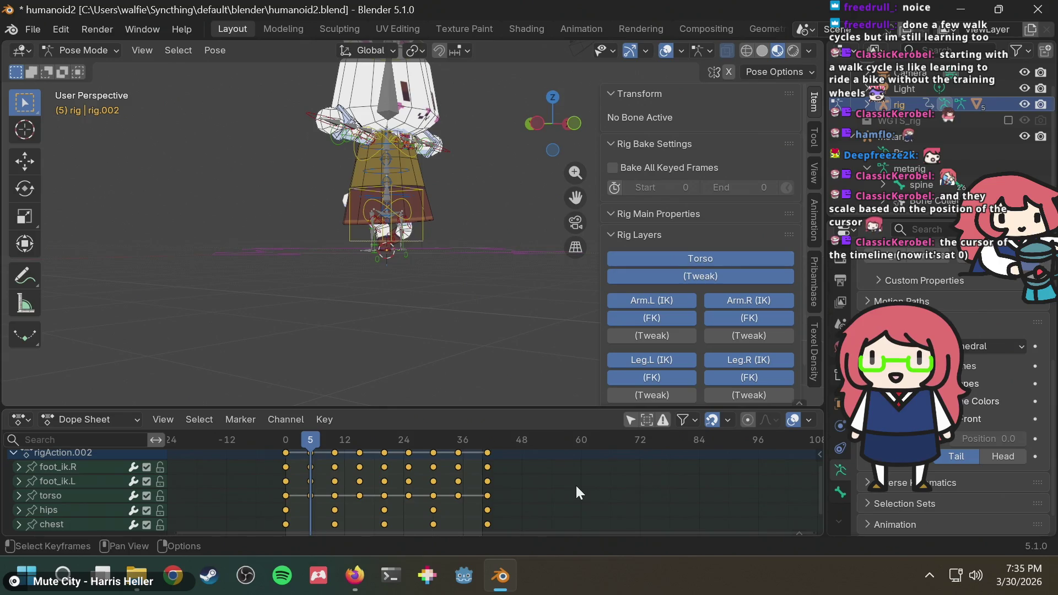
left_click(286, 441)
key("s")
key("2")
key("Return")
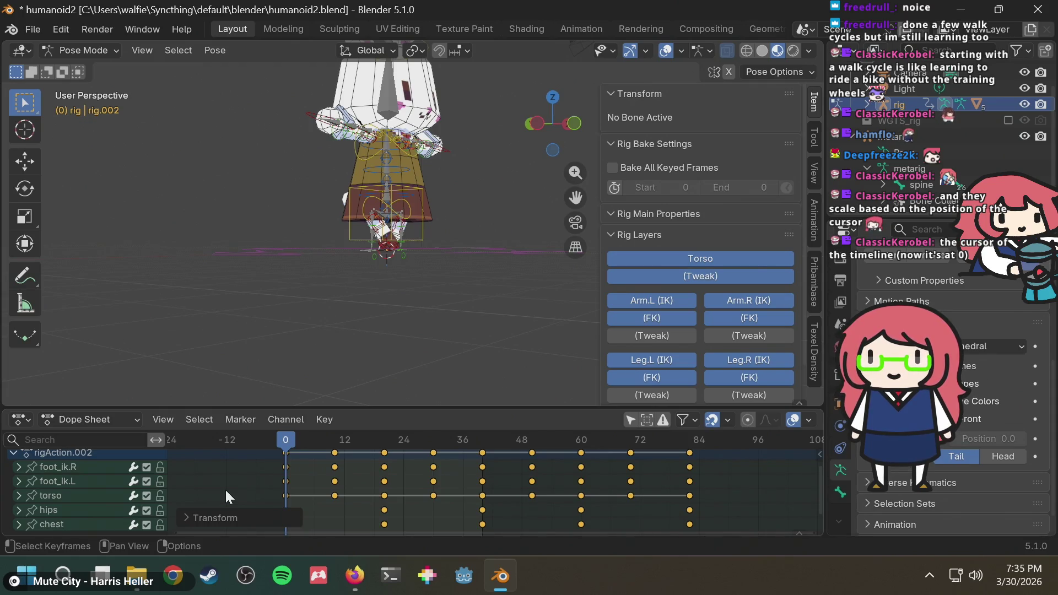
Step: Scale the keyframes by 0.3 and scrub to check the pose near frame 24
type("s.3")
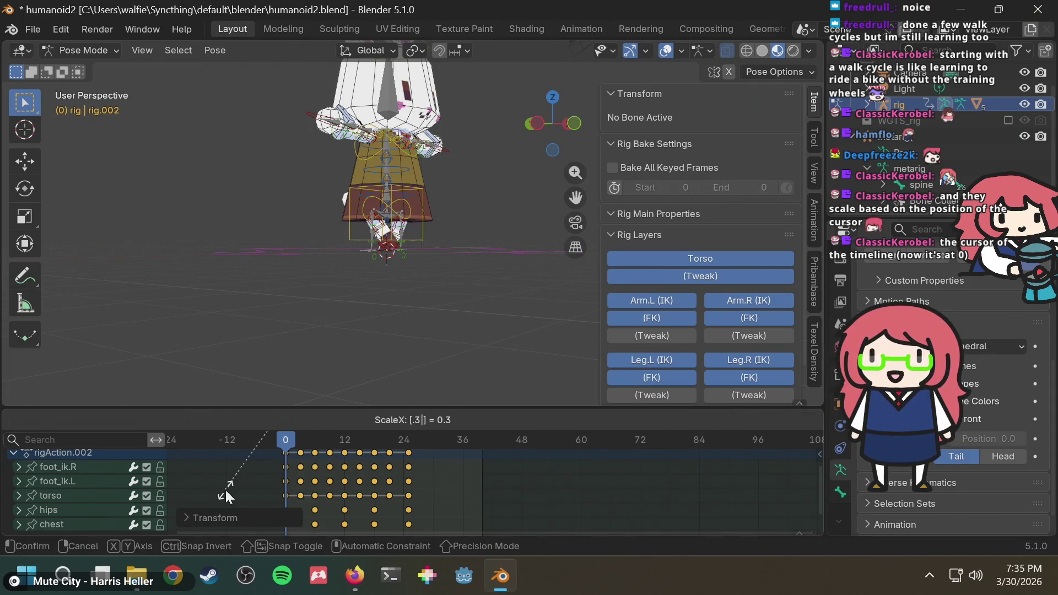
key("Return")
left_click(413, 442)
left_click_drag(412, 441, 404, 441)
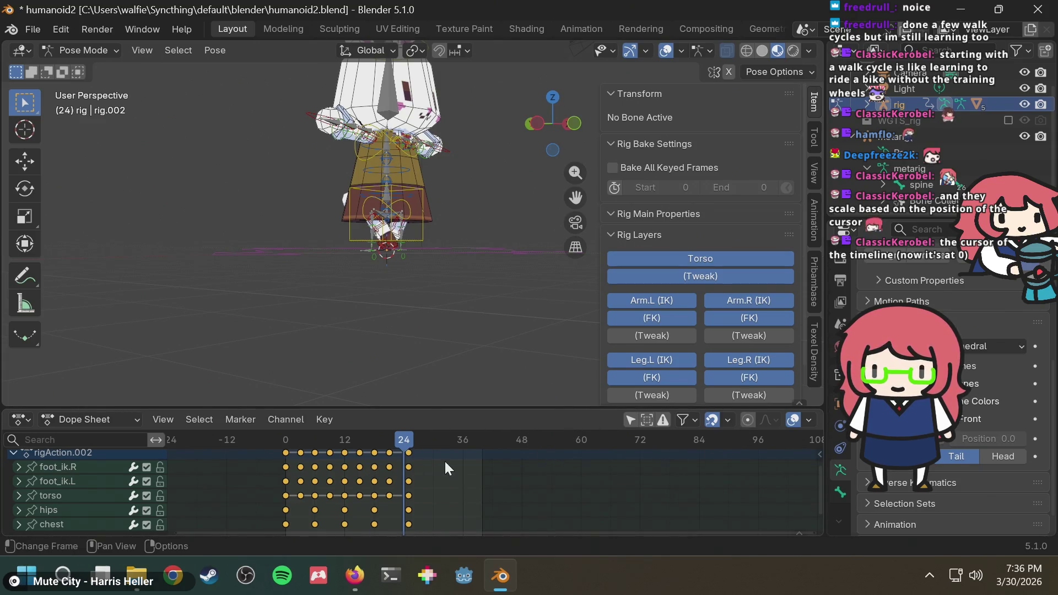
mouse_move(489, 438)
left_mouse_down()
mouse_move(501, 439)
mouse_move(438, 440)
left_mouse_up()
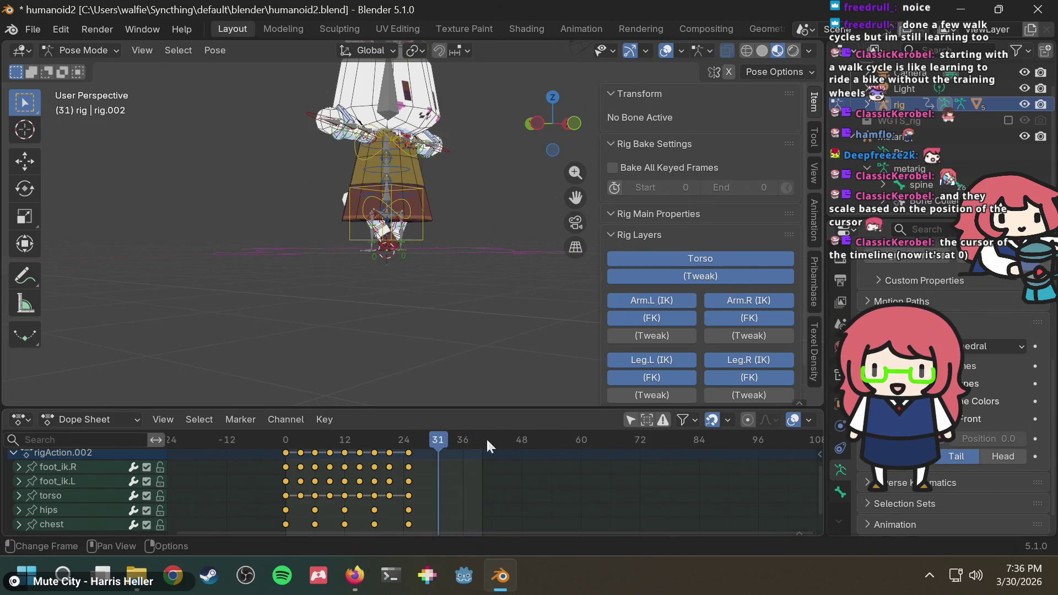
Step: Set the scene end frame to 24 in the Timeline, return to Dope Sheet, and play
left_click(117, 418)
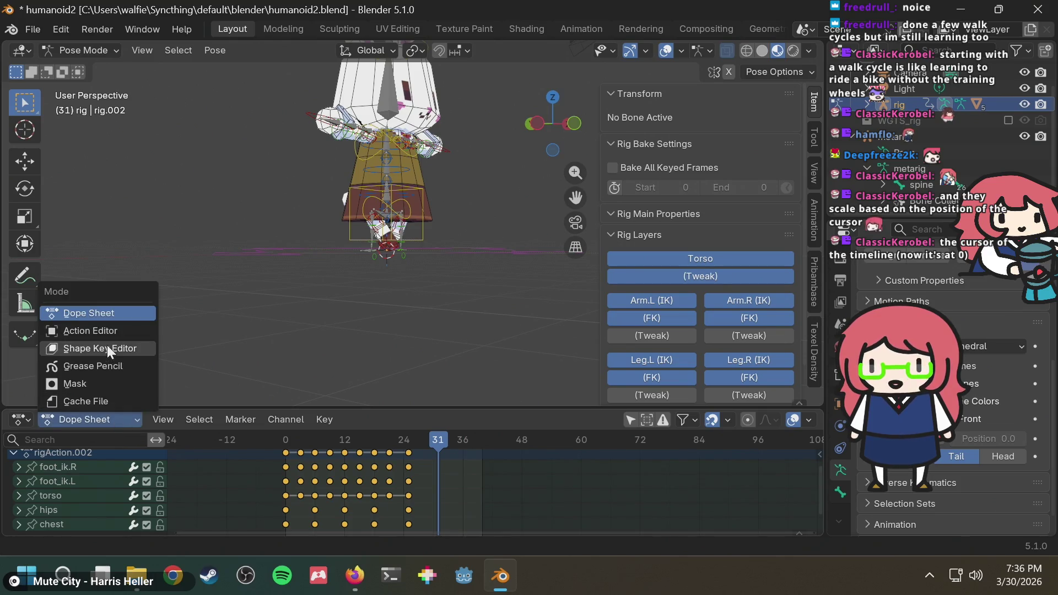
left_click(18, 418)
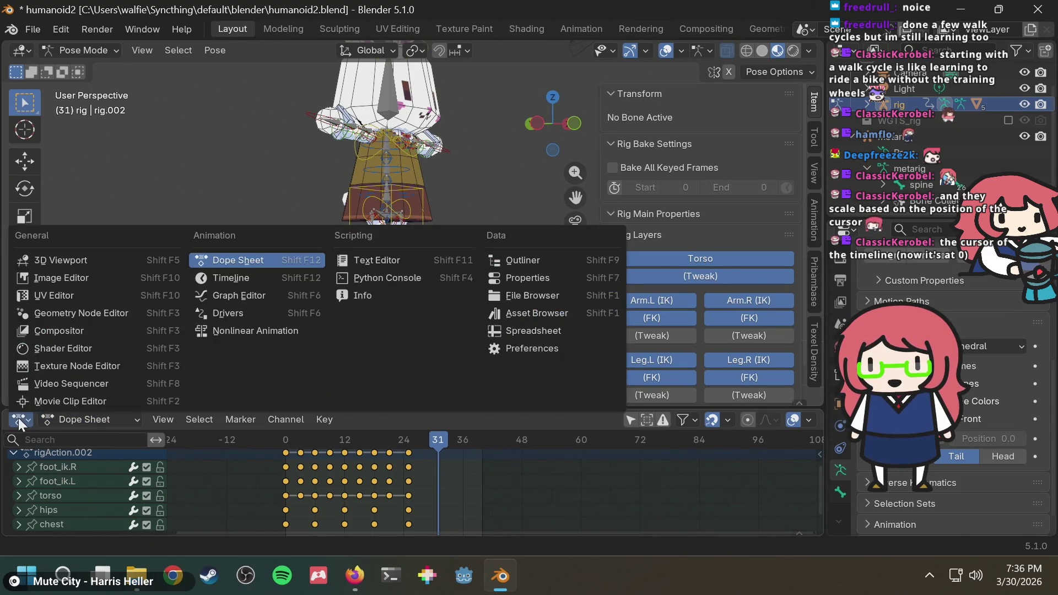
left_click(217, 279)
left_click(748, 420)
type("24")
key("Return")
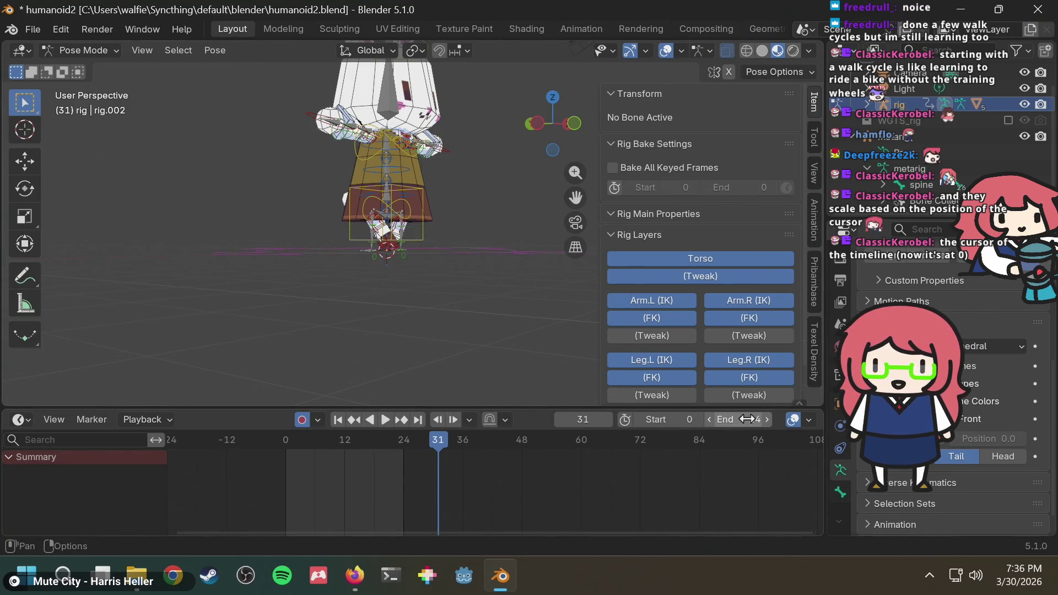
left_click(20, 420)
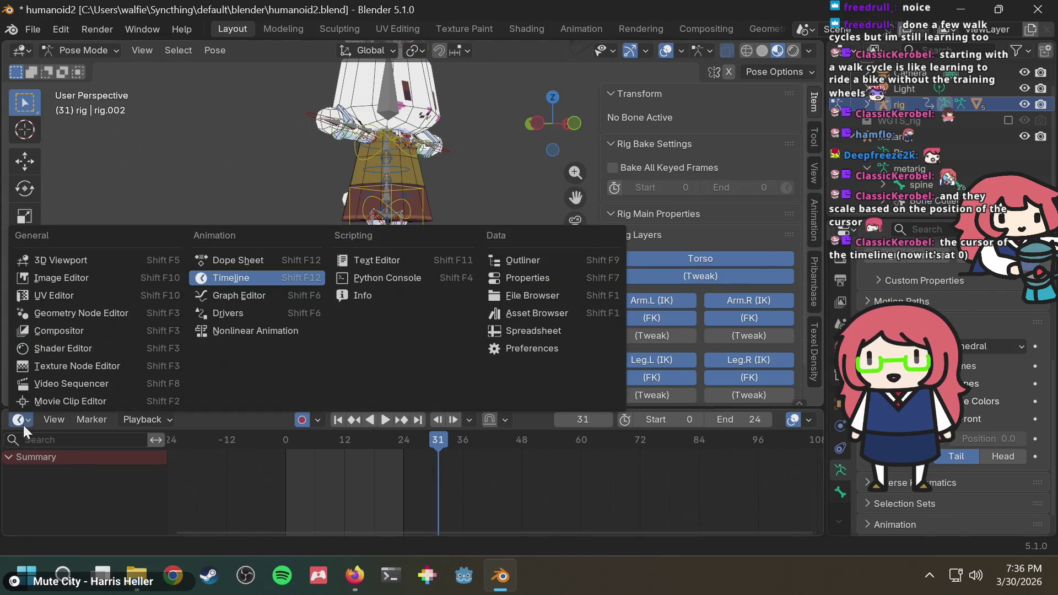
left_click(257, 258)
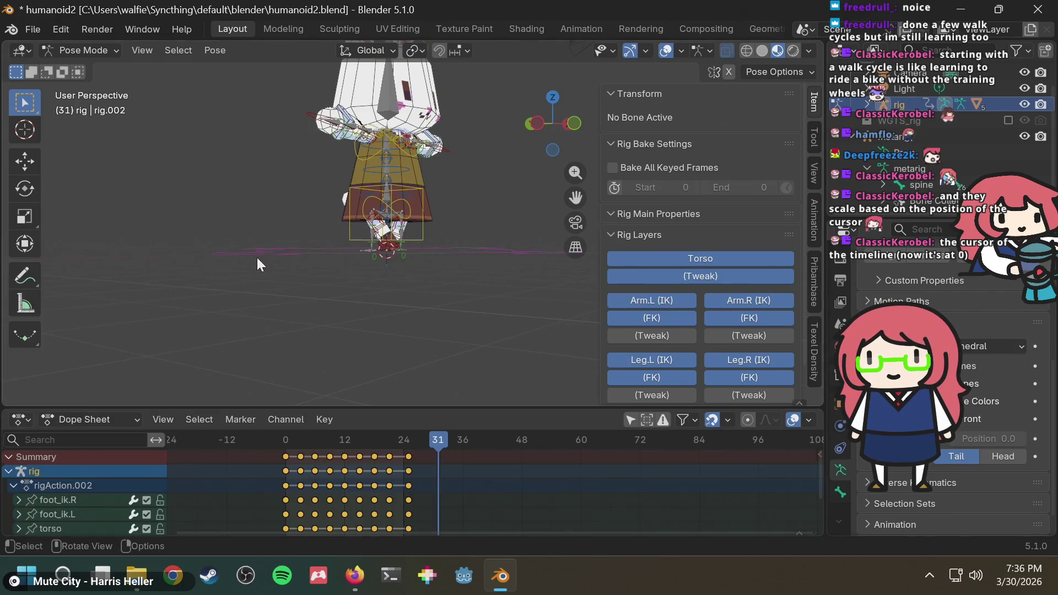
key("F3")
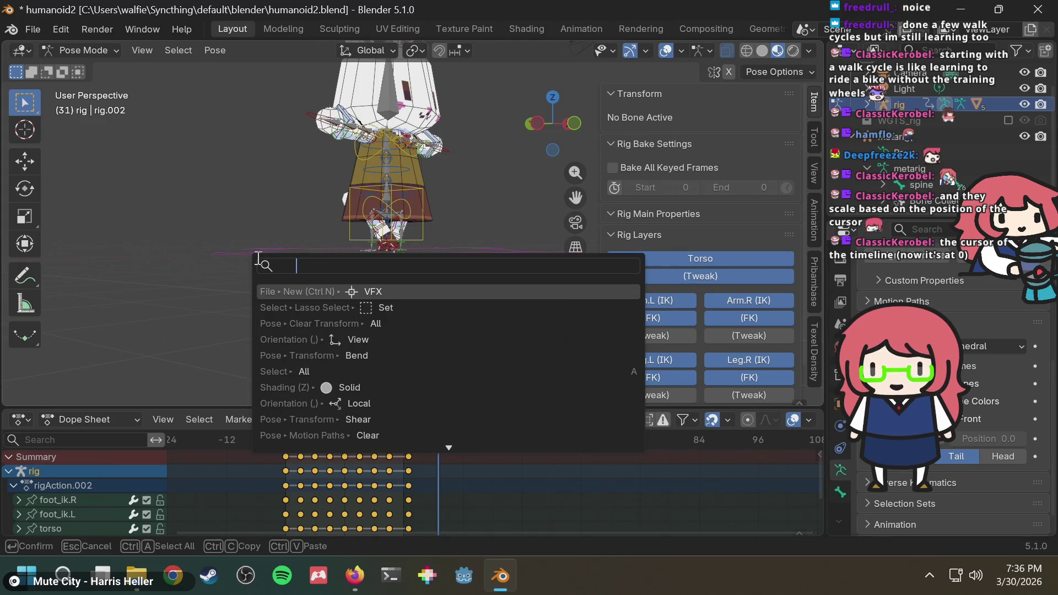
key("Escape")
key("space")
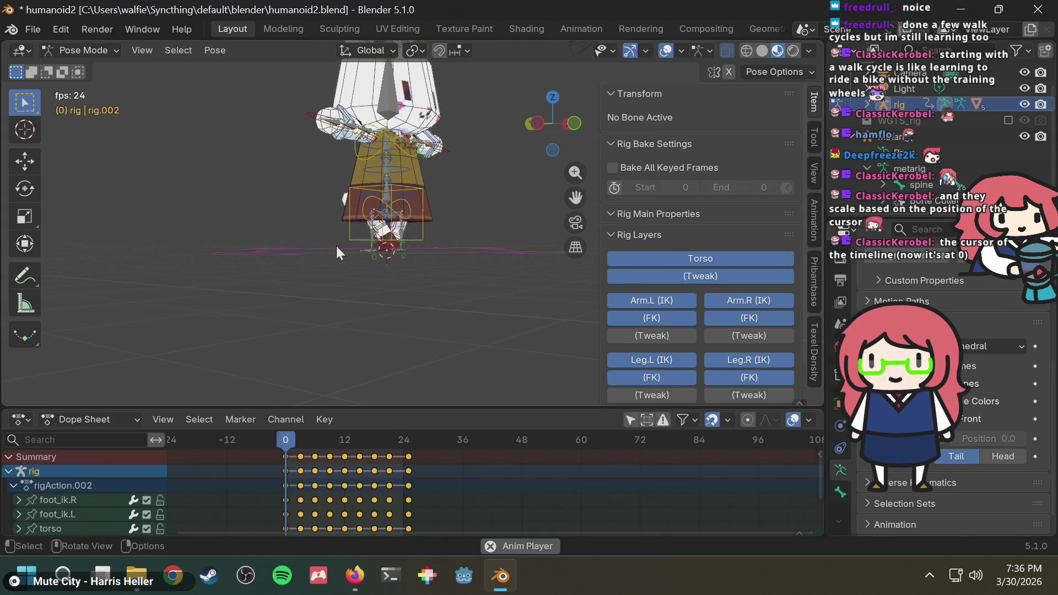
Step: Orbit around the walking bunny to watch the loop from several sides
middle_click_drag(399, 246, 295, 266)
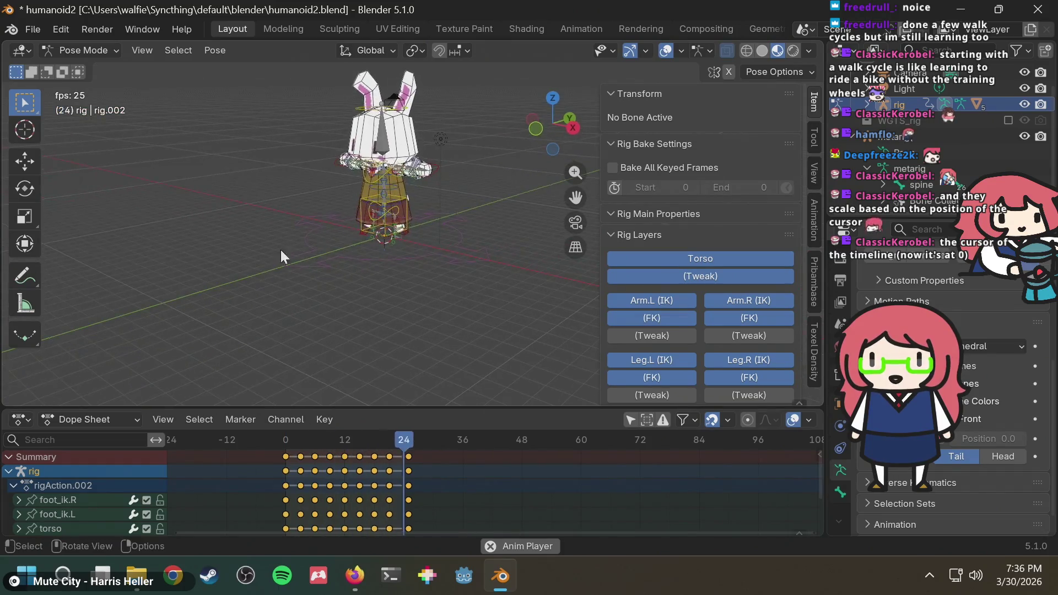
mouse_move(348, 233)
middle_mouse_down()
mouse_move(483, 217)
mouse_move(520, 229)
mouse_move(382, 251)
mouse_move(387, 222)
mouse_move(520, 200)
mouse_move(471, 201)
middle_mouse_up()
mouse_move(398, 210)
middle_mouse_down()
mouse_move(507, 207)
mouse_move(525, 190)
mouse_move(475, 200)
mouse_move(497, 202)
middle_mouse_up()
scroll(498, 201, "up", 2)
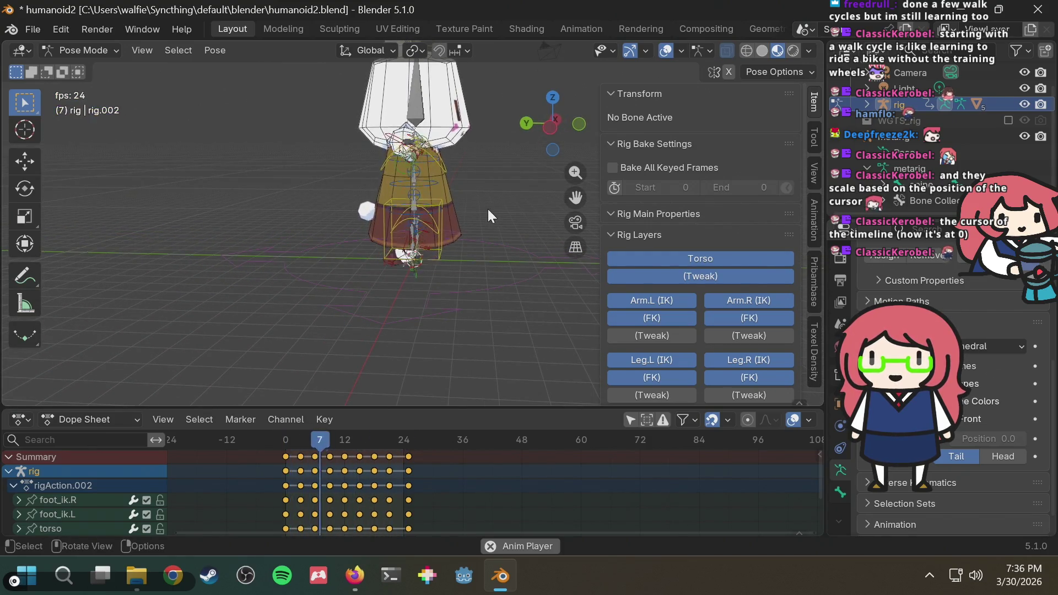
scroll(491, 215, "down", 1)
mouse_move(487, 210)
middle_mouse_down()
mouse_move(366, 226)
mouse_move(378, 217)
middle_mouse_up()
Step: Stop playback, save humanoid2.blend and rewind to frame 0
key("space")
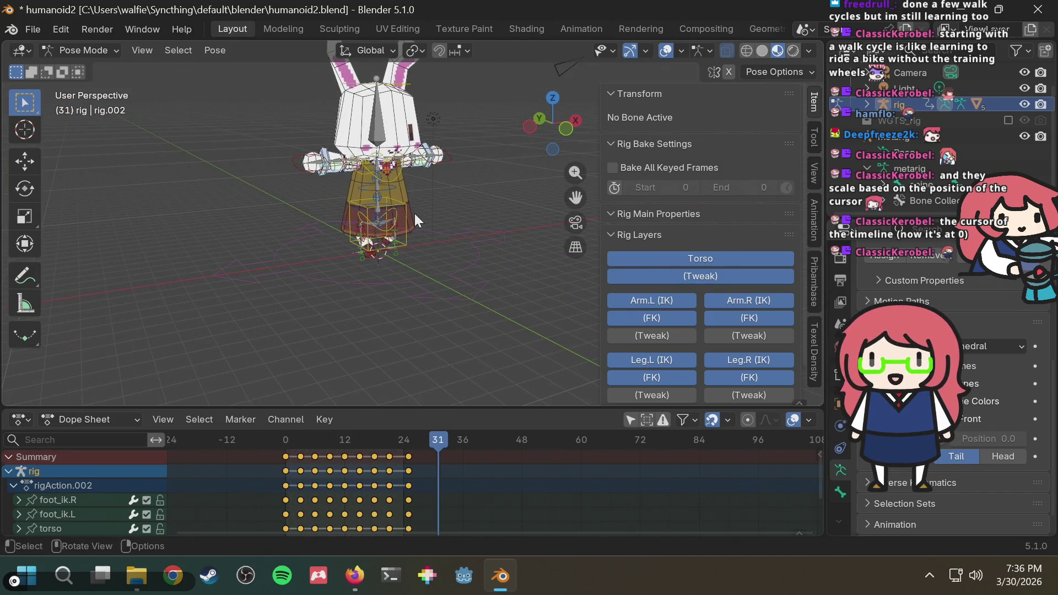
key("ctrl+s")
scroll(557, 177, "up", 2)
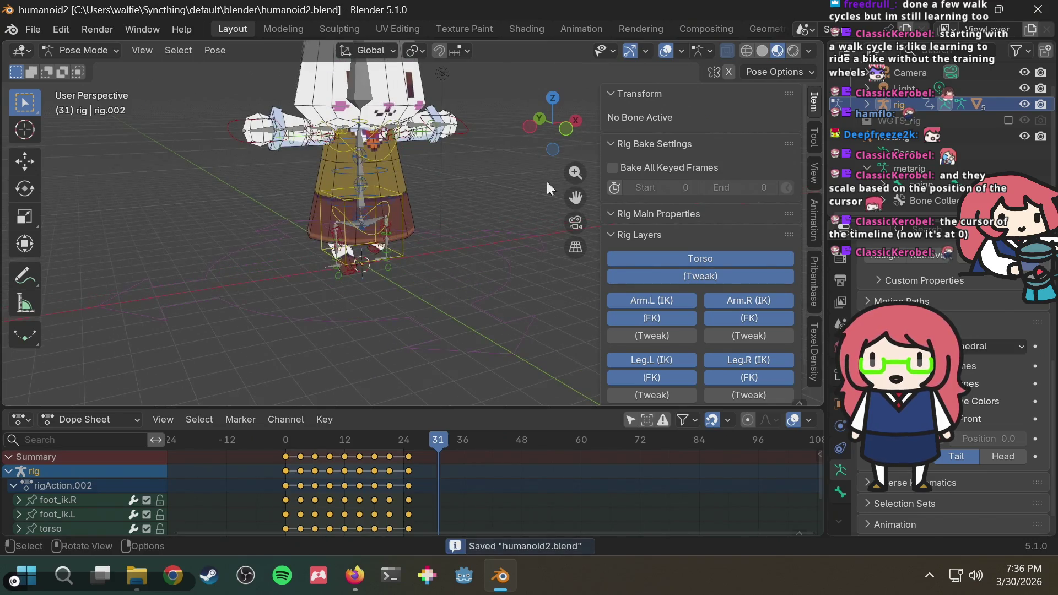
left_click_drag(346, 438, 285, 446)
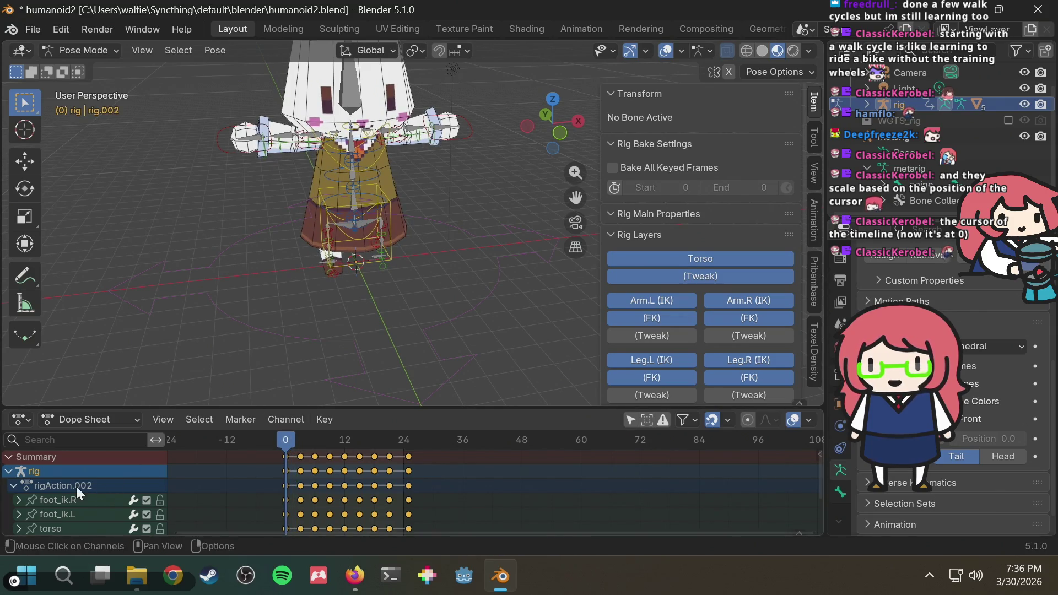
Step: Rename the rigAction.002 action to run_leg
double_click(55, 485)
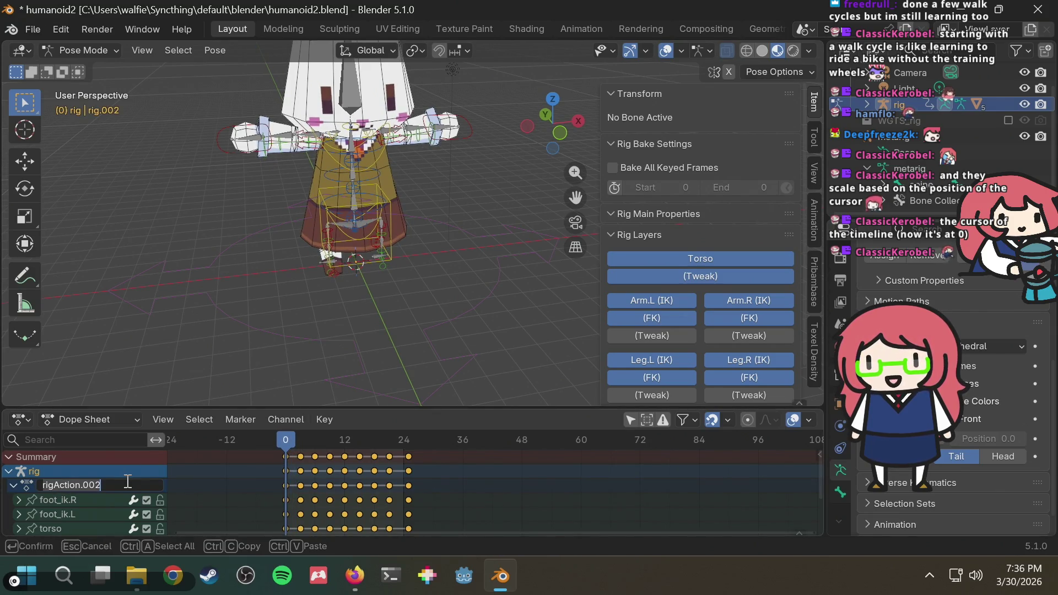
type("leg")
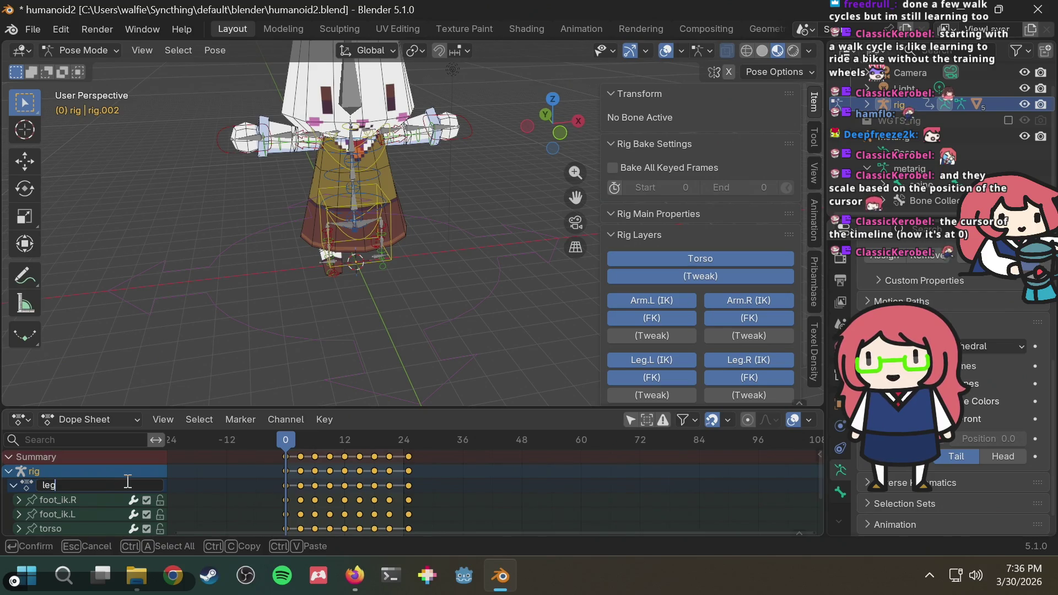
key("BackSpace")
key("BackSpace")
type("g")
key("Return")
Step: Collapse and expand the run_leg channel groups, then switch to the browser
left_click(13, 487)
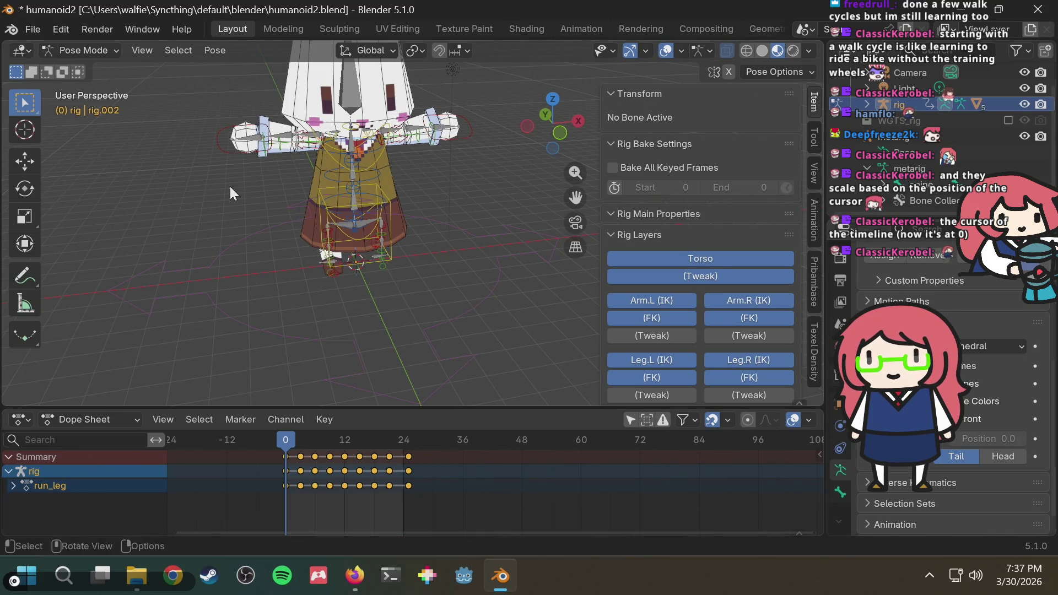
right_click(64, 487)
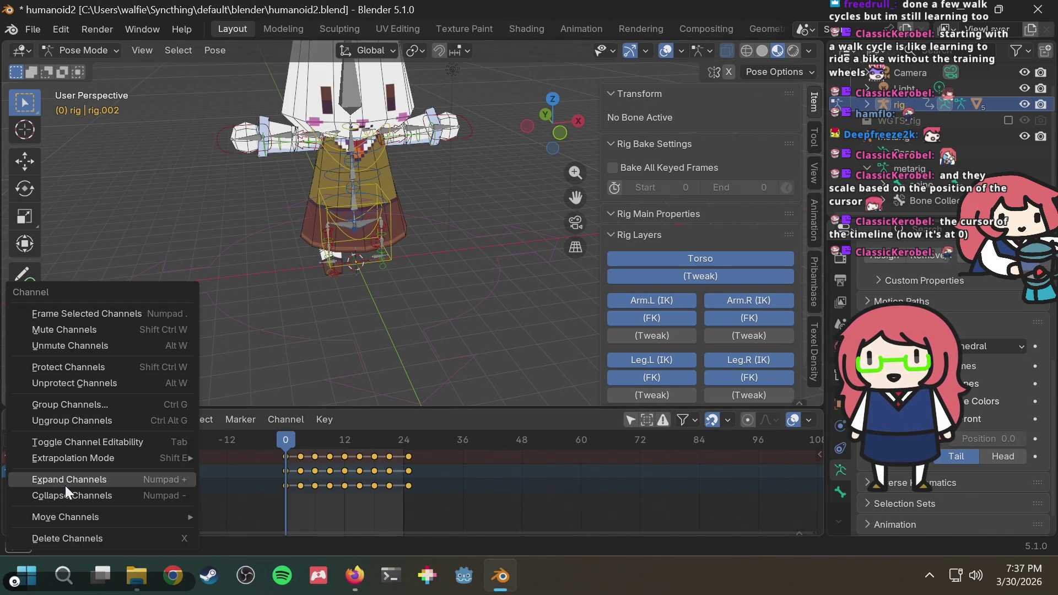
left_click(153, 480)
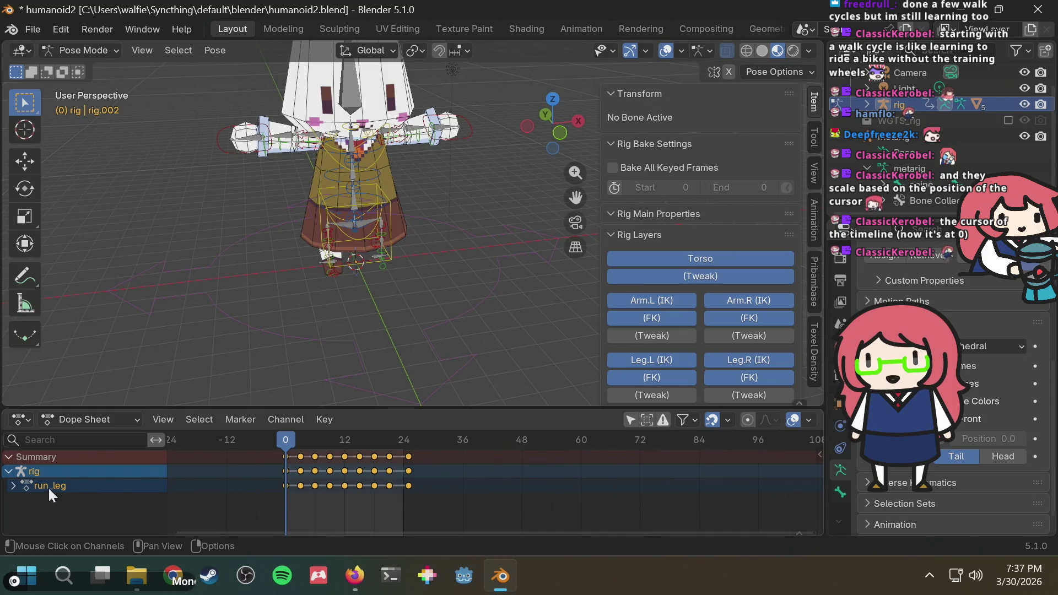
right_click(51, 469)
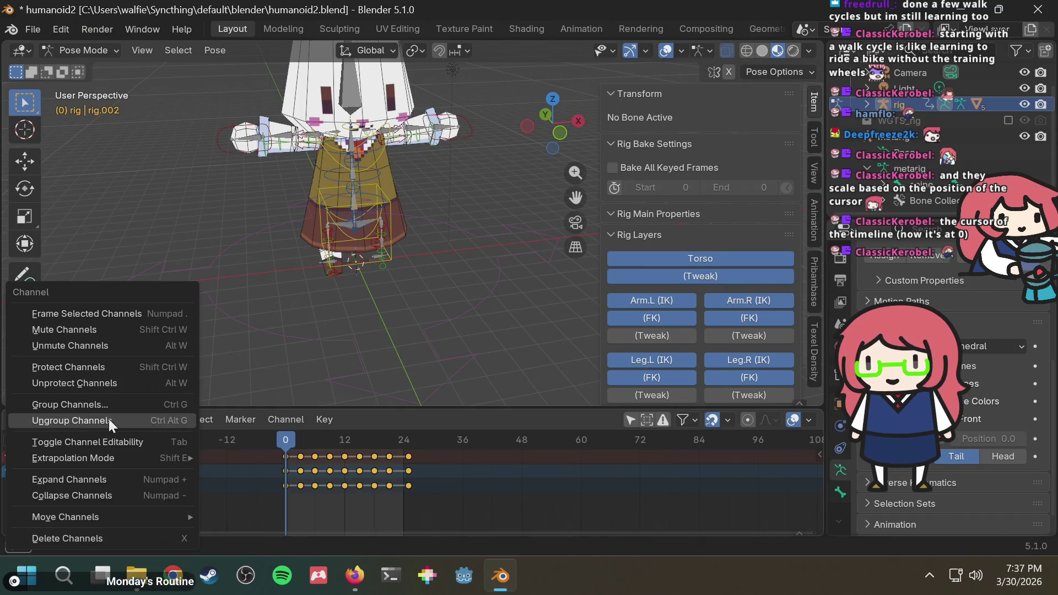
left_click(95, 494)
left_click(14, 485)
left_click(13, 486)
left_click(13, 485)
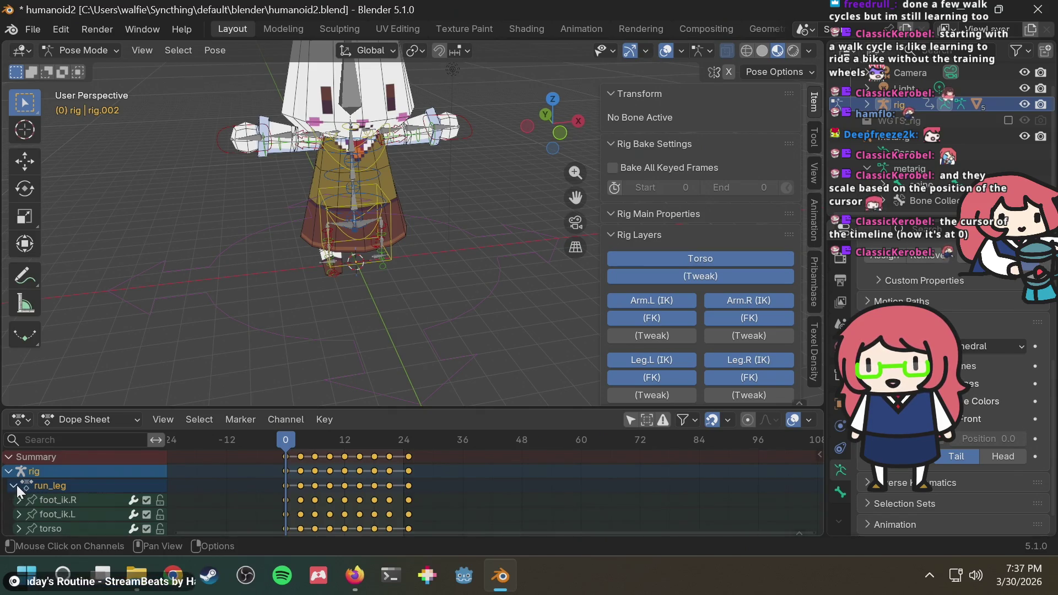
left_click(16, 485)
key("alt+Tab")
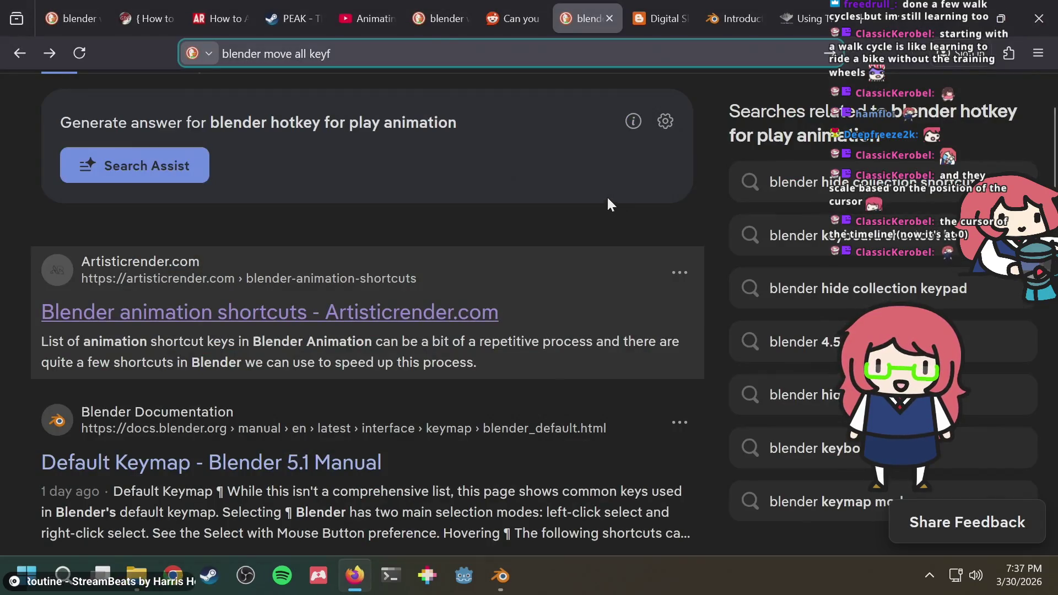
Step: Search the web for 'blender new animation', then return to Blender
key("ctrl+BackSpace")
key("ctrl+BackSpace")
key("ctrl+BackSpace")
type("new animation")
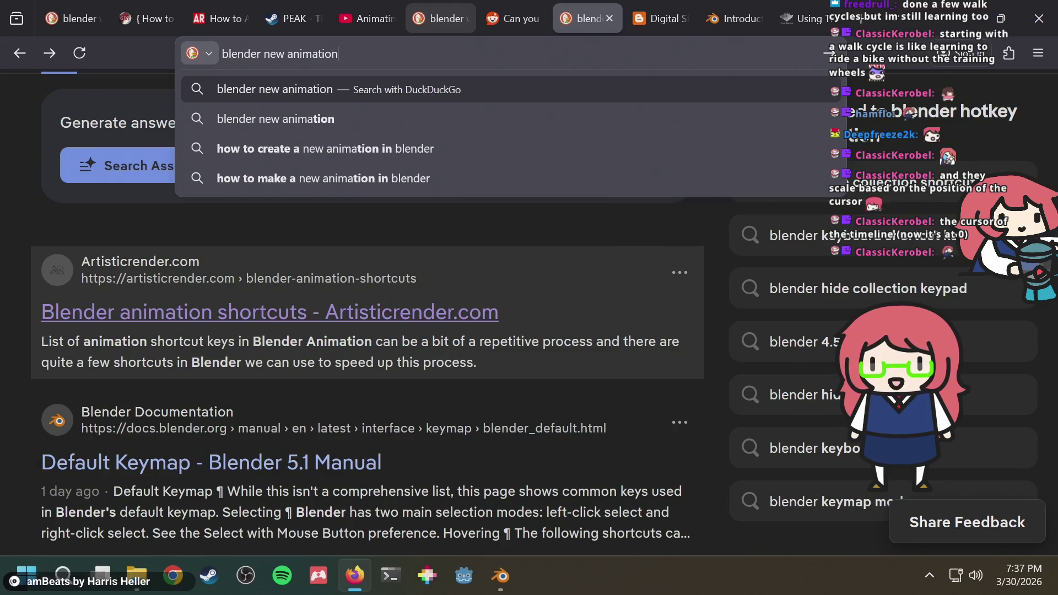
key("Return")
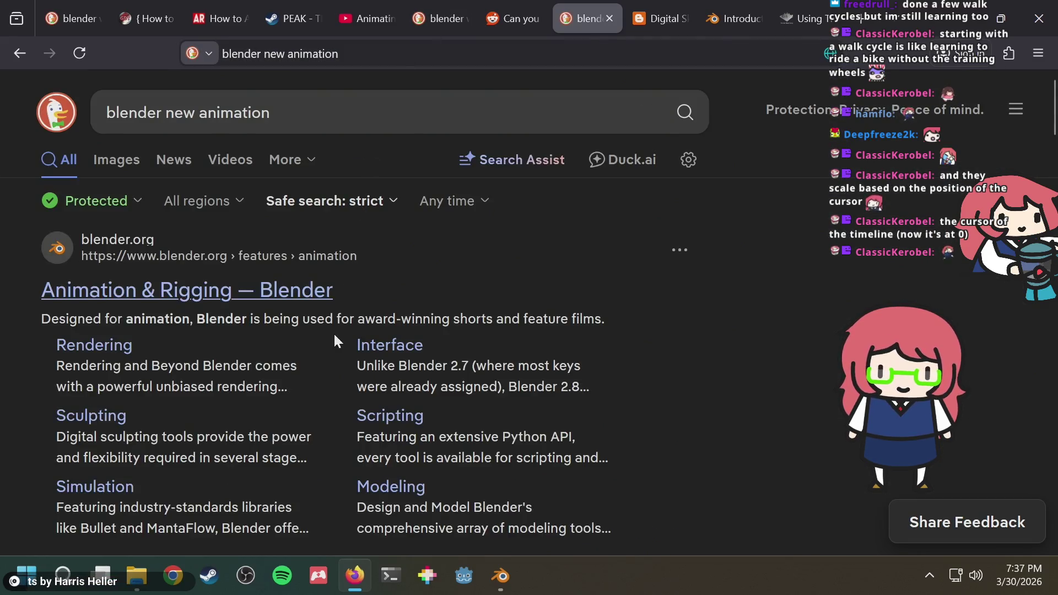
key("alt+Tab")
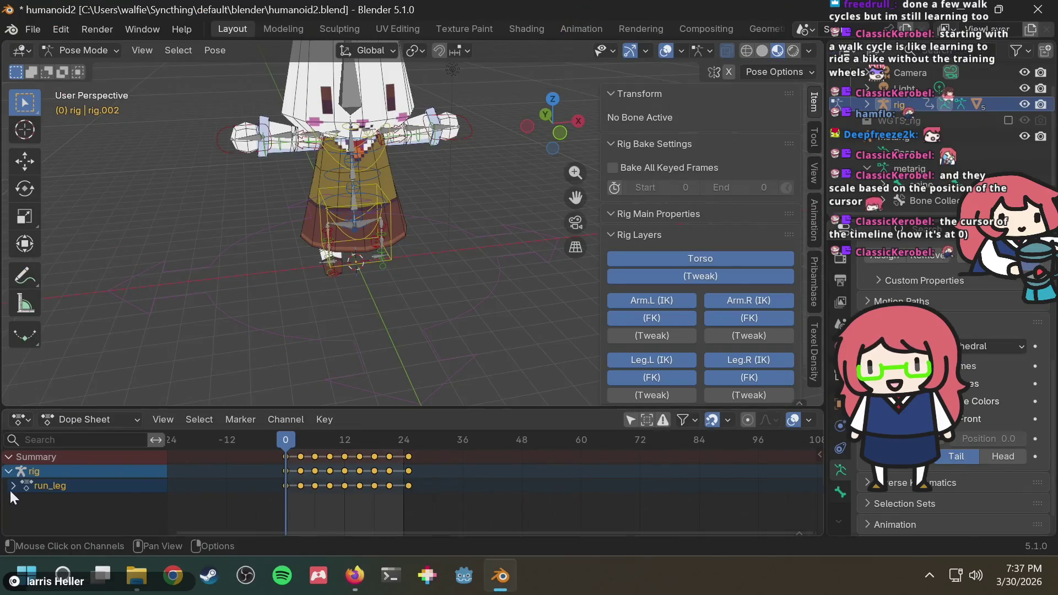
Step: Rename the run_leg action to 'run' and save humanoid2.blend
left_click(13, 485)
double_click(63, 485)
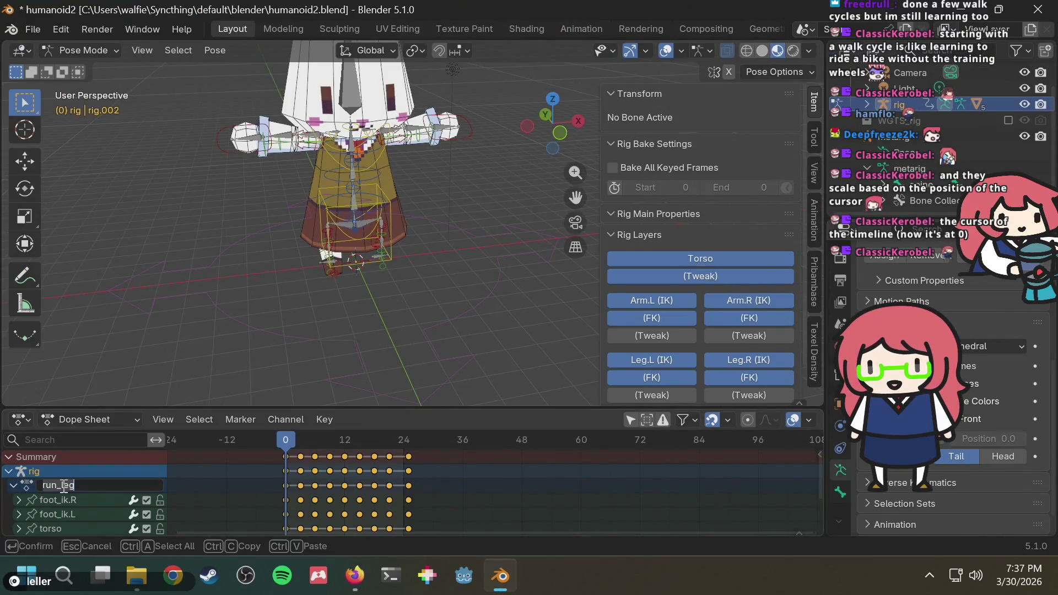
key("BackSpace")
key("BackSpace")
key("BackSpace")
key("Return")
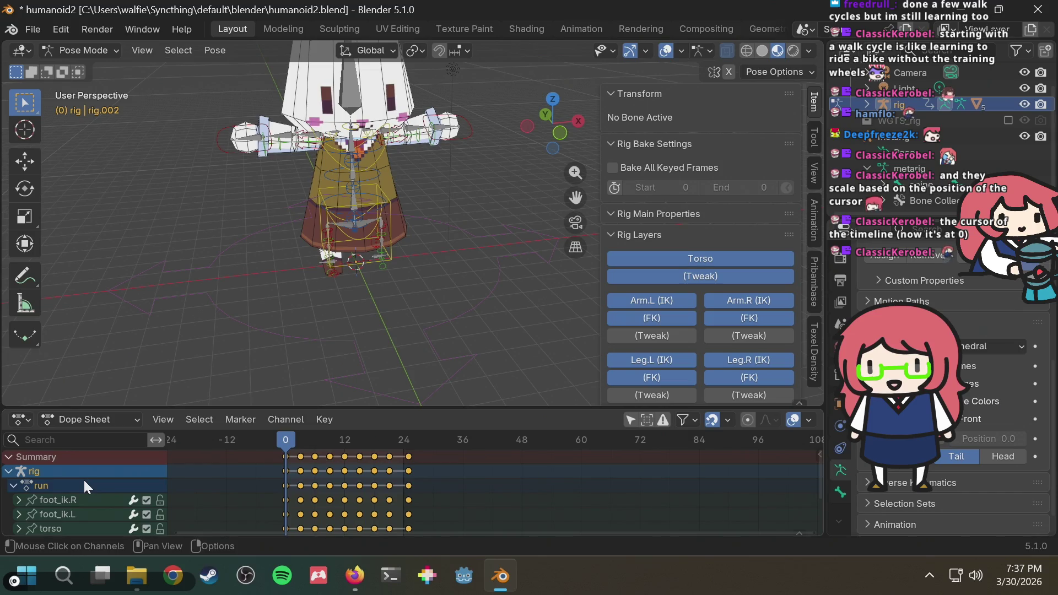
key("ctrl+s")
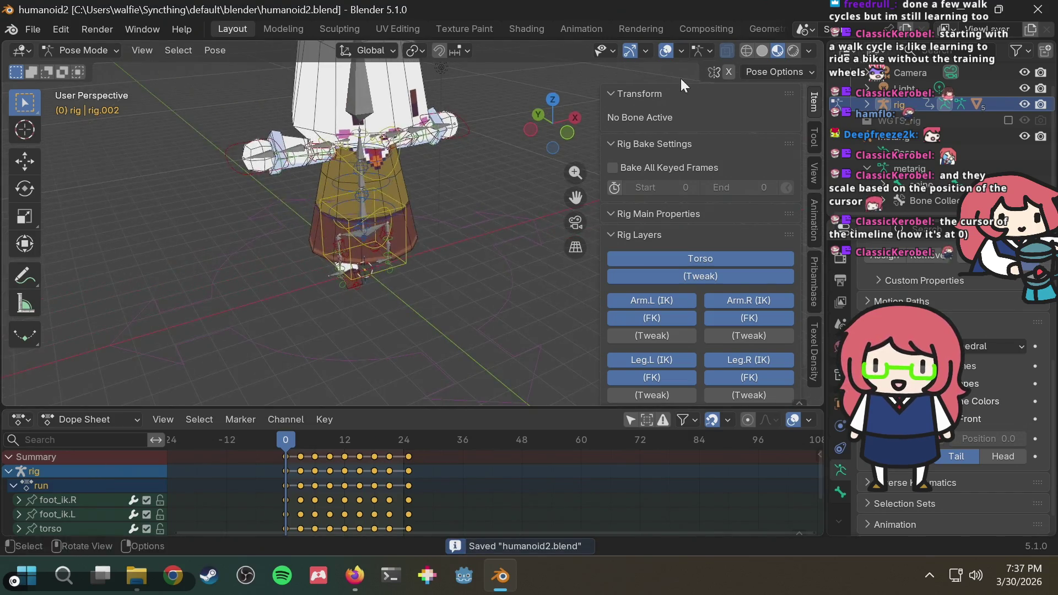
Step: Check the bunny from straight front and right side views
left_click(565, 132)
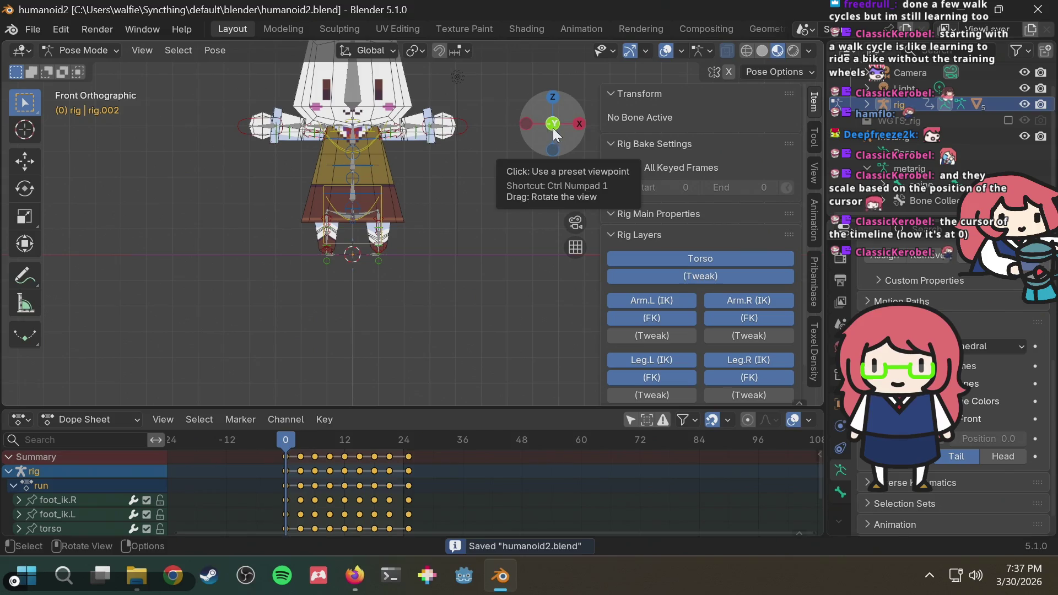
left_click(579, 123)
mouse_move(579, 123)
left_mouse_down()
mouse_move(482, 210)
mouse_move(462, 302)
left_mouse_up()
key("alt+Tab")
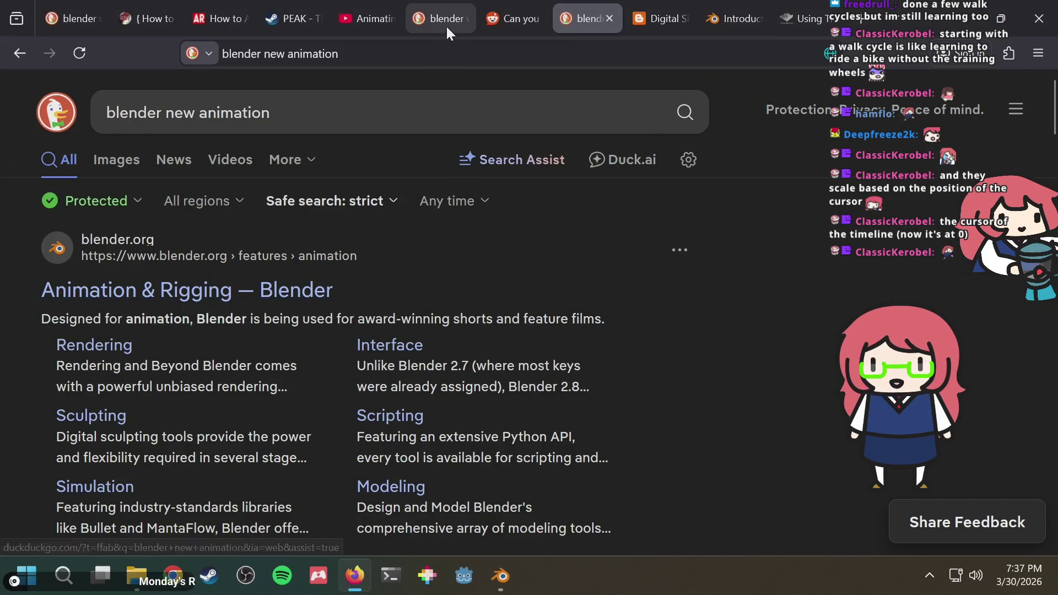
Step: Look through the walk-cycle image results and the blogspot and YouTube reference tabs
left_click(447, 24)
key("ctrl+Tab")
key("ctrl+Tab")
key("ctrl+Tab")
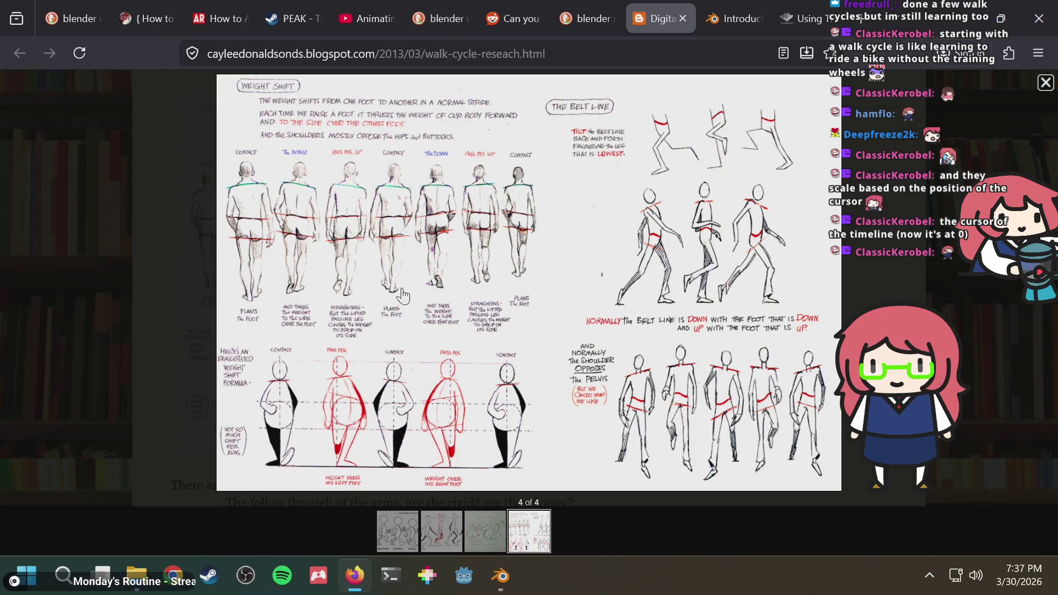
key("ctrl+shift+Tab")
key("ctrl+shift+Tab")
key("ctrl+shift+Tab")
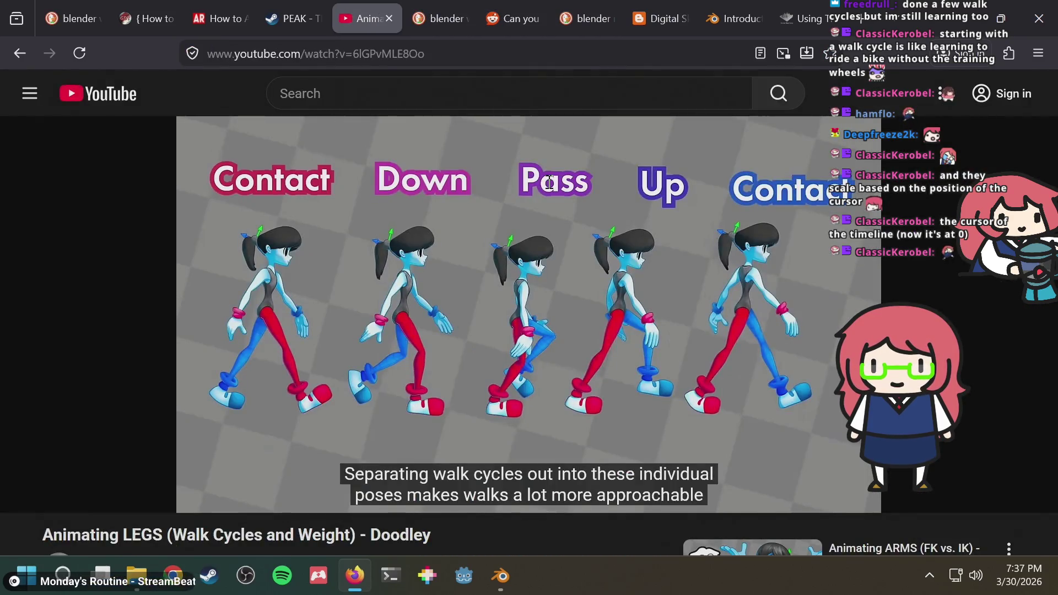
Step: Back in Blender, view the bunny from back and left sides and reframe it
key("alt+Tab")
left_click(579, 124)
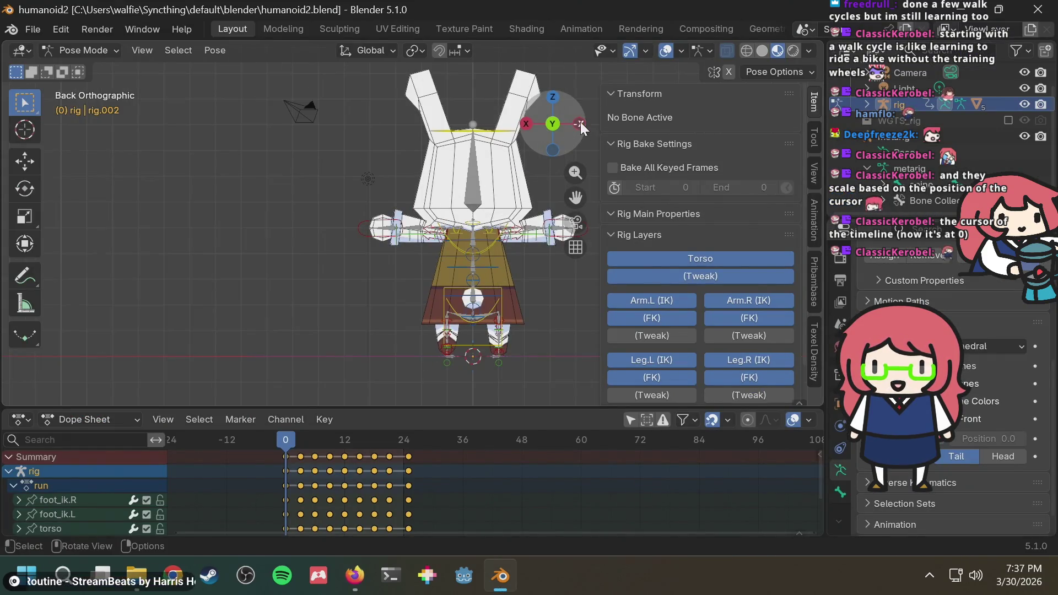
left_click(580, 124)
middle_click_drag(530, 237, 468, 277, "shift")
scroll(475, 227, "up", 2)
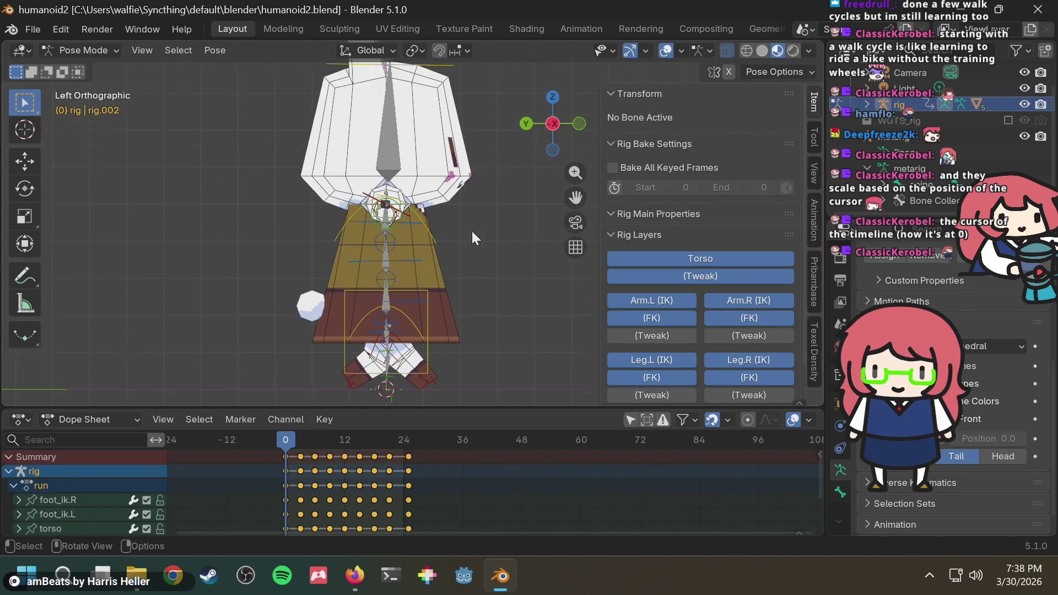
middle_click_drag(472, 238, 473, 257, "shift")
left_click(355, 575)
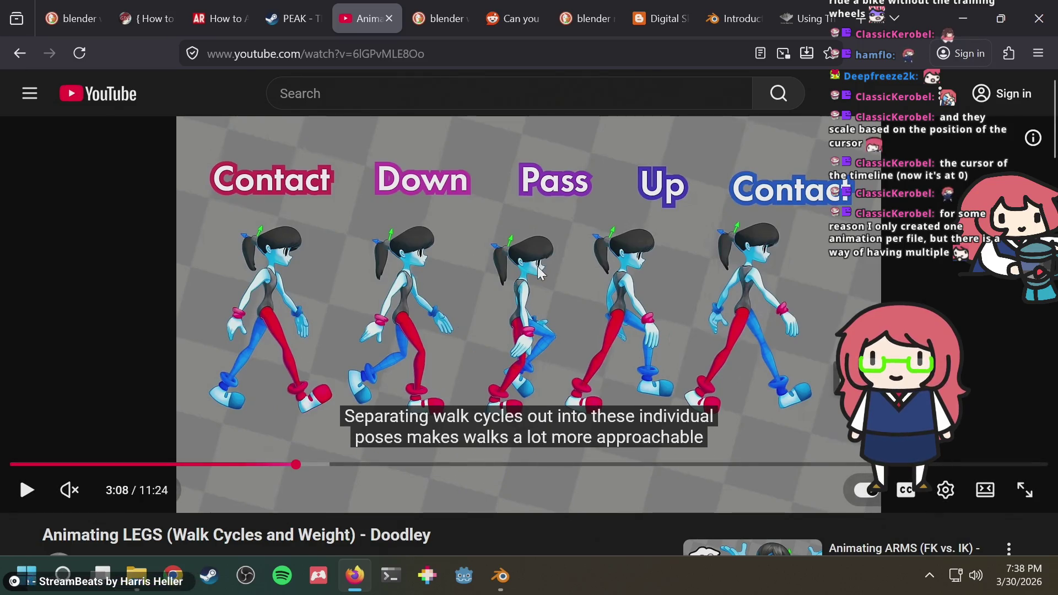
Step: Return to Blender after studying the Contact, Down, Pass, Up poses at 3:08
key("alt+Tab")
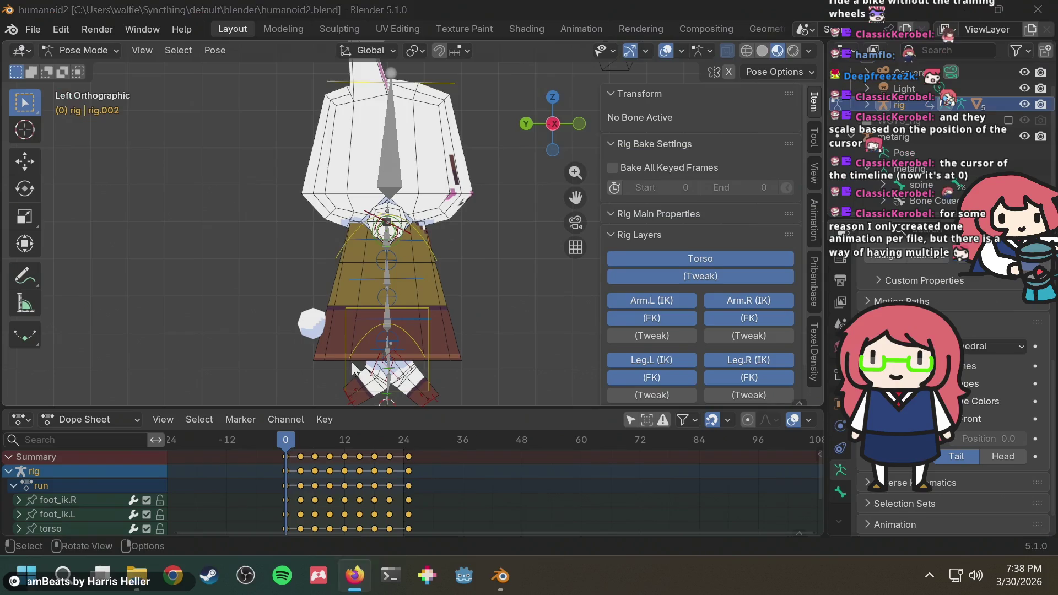
Step: At frame 6, test-lower the right hand IK controller, then undo the move
left_click_drag(333, 440, 322, 442)
left_click_drag(315, 442, 314, 442)
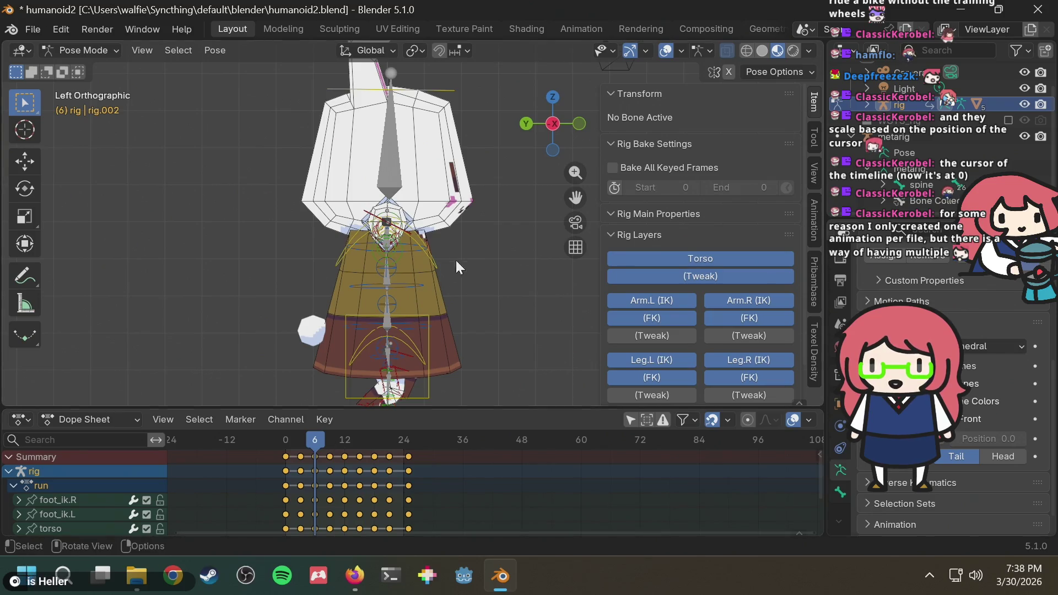
left_click(395, 230)
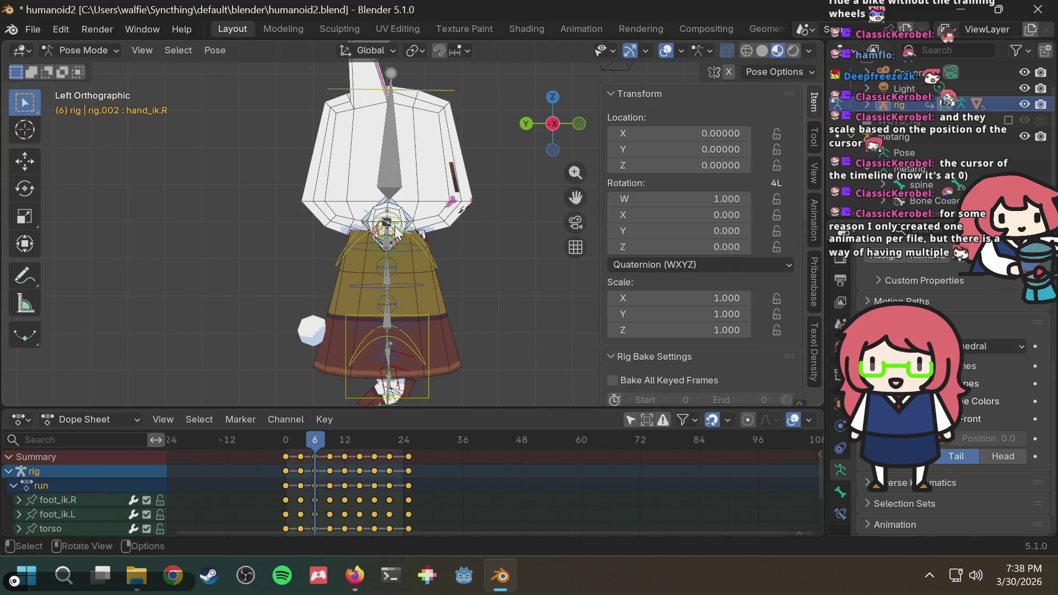
key("g")
key("z")
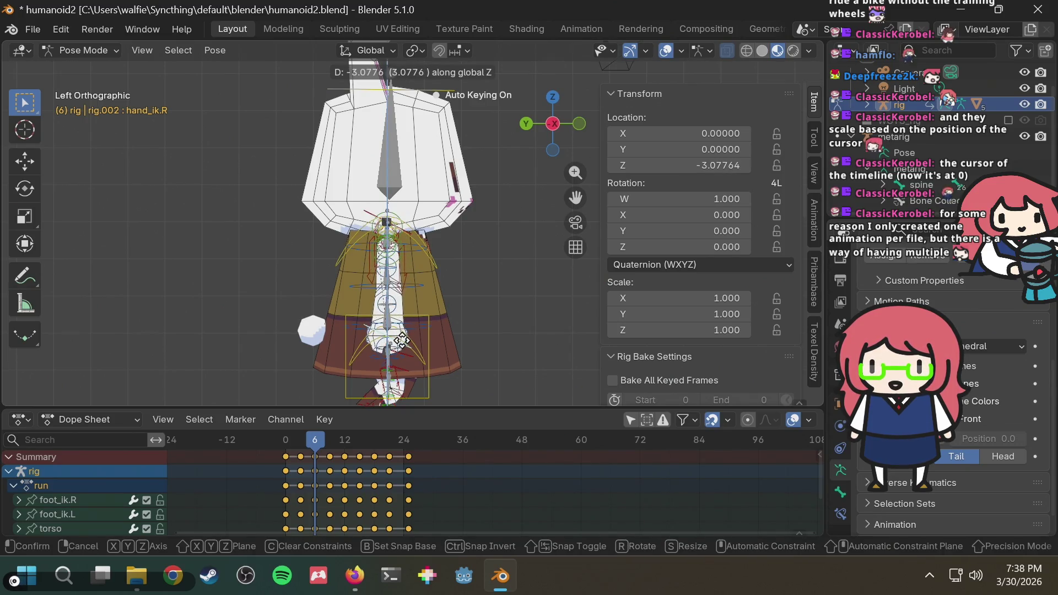
left_click(404, 337)
mouse_move(507, 310)
middle_mouse_down()
mouse_move(462, 320)
mouse_move(353, 301)
middle_mouse_up()
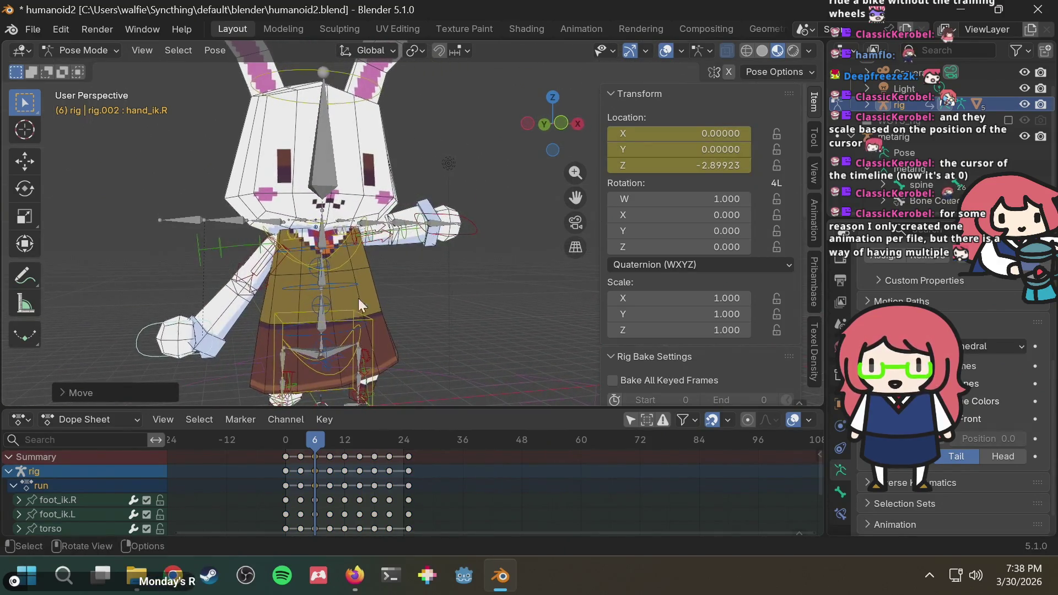
key("ctrl+z")
Step: Set the right arm's IK Stretch to 0 and review the bunny from the front
scroll(757, 277, "down", 10)
left_click_drag(727, 270, 607, 277)
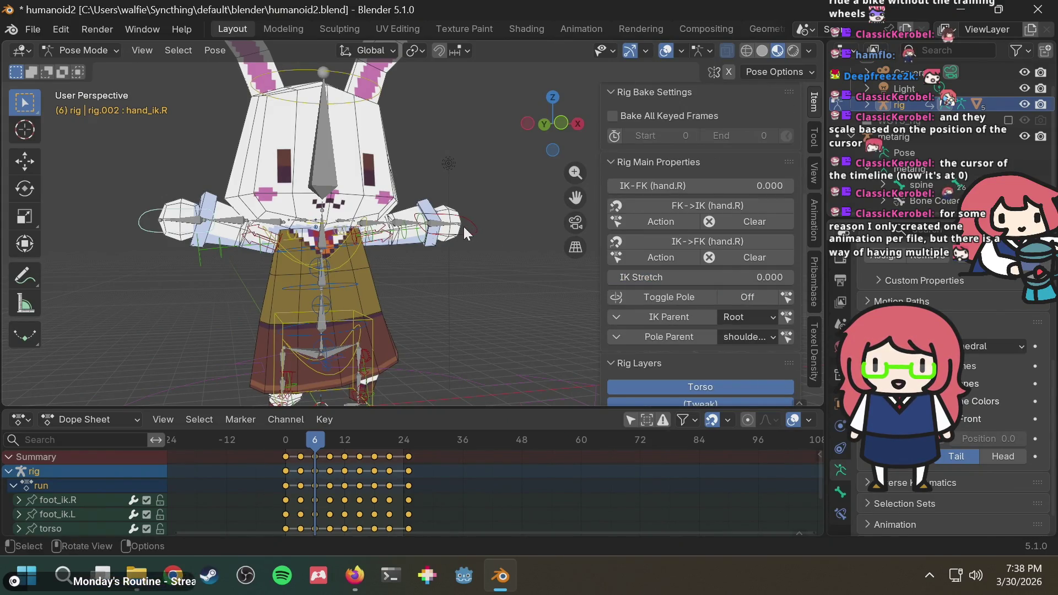
left_click(484, 224)
middle_click_drag(483, 224, 452, 230)
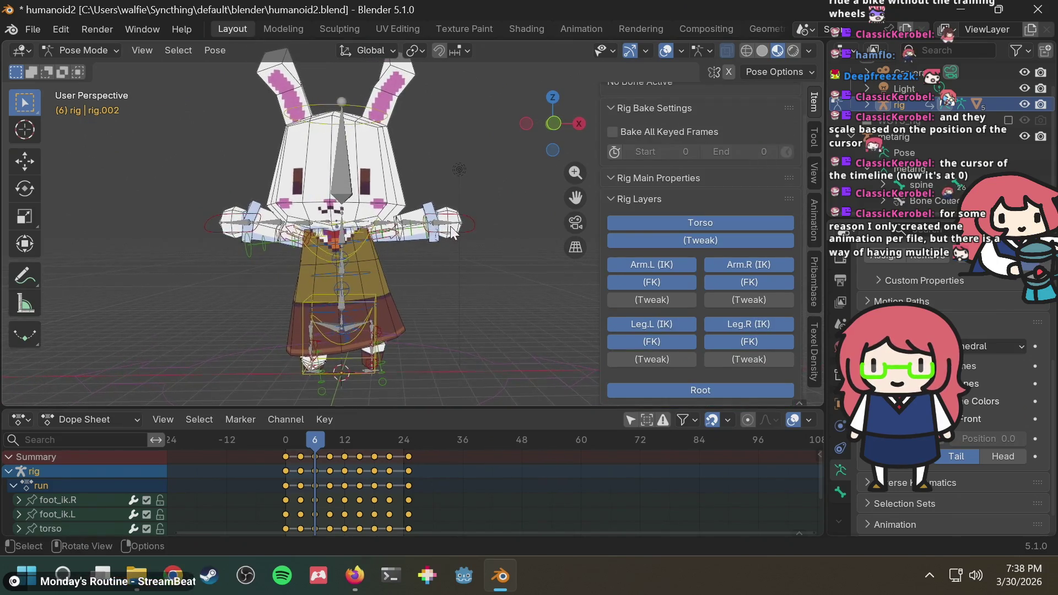
scroll(329, 263, "up", 5)
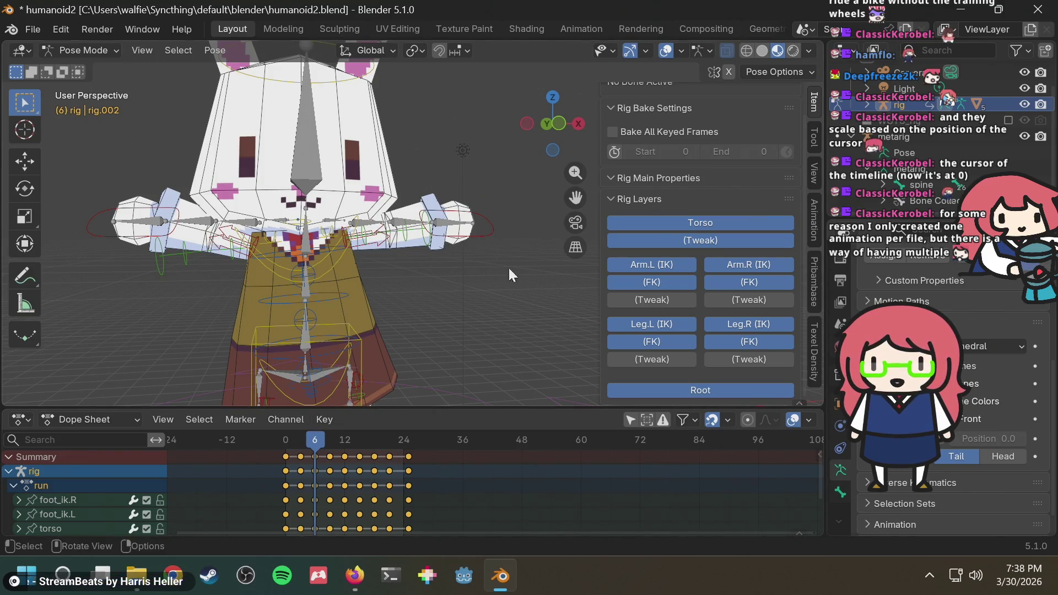
scroll(695, 308, "up", 2)
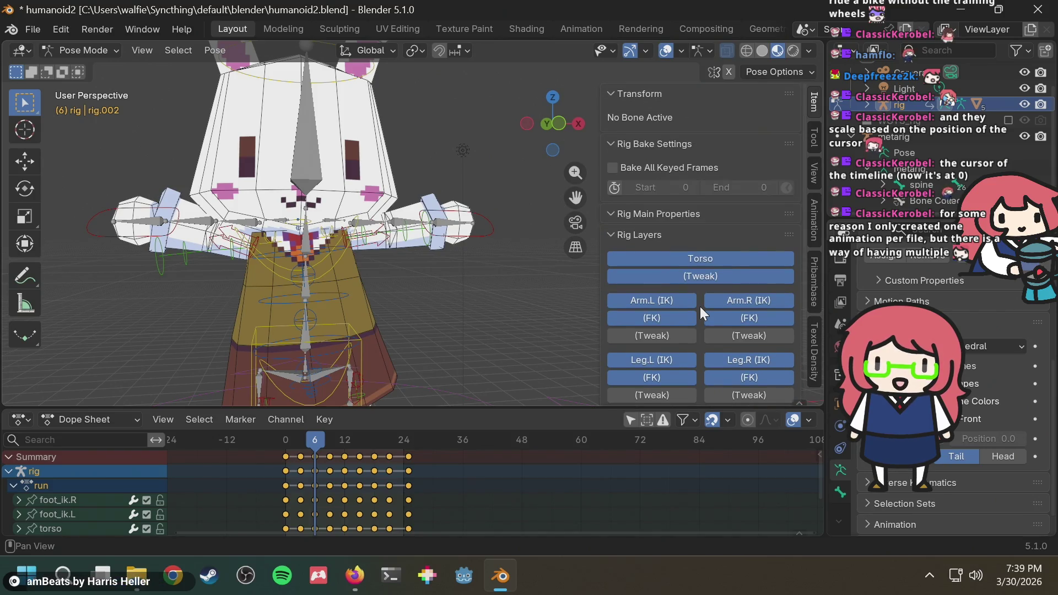
scroll(701, 305, "down", 2)
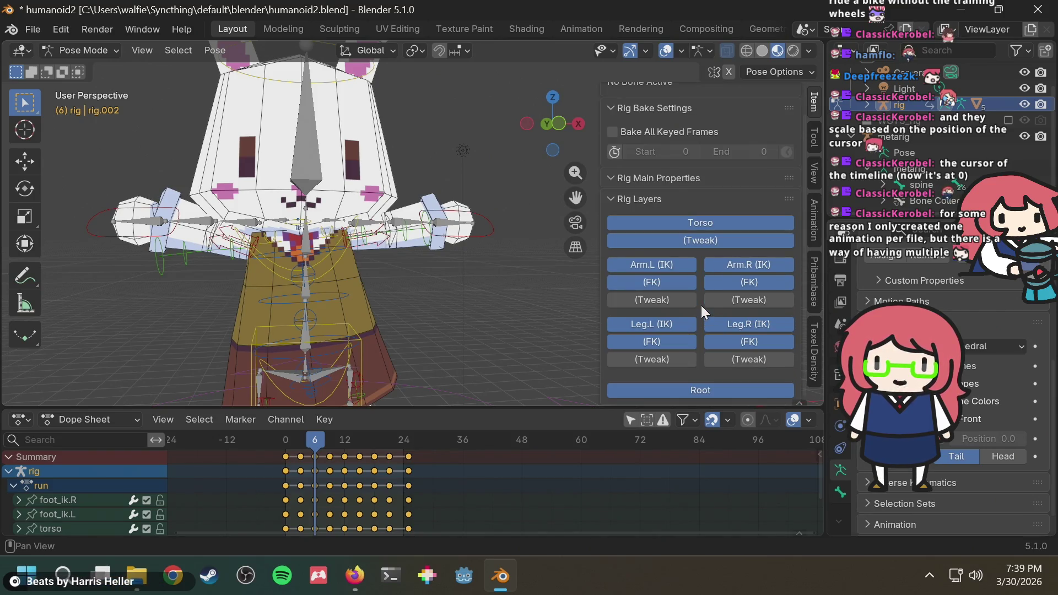
Step: Set IK Stretch on hand_ik.L to 0.000 and save humanoid2.blend
left_click(96, 228)
scroll(712, 269, "down", 6)
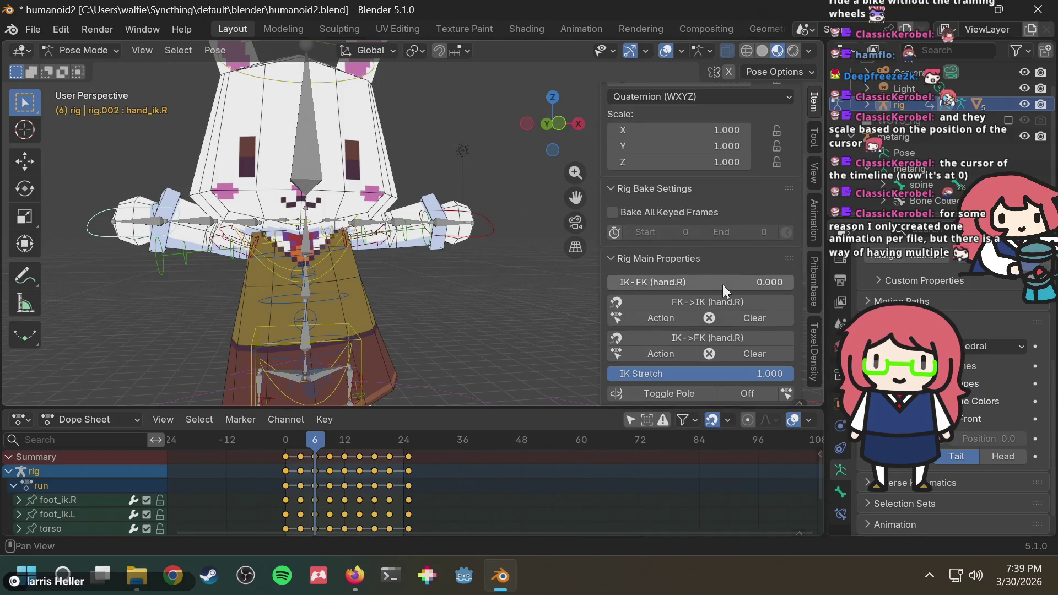
scroll(721, 300, "down", 2)
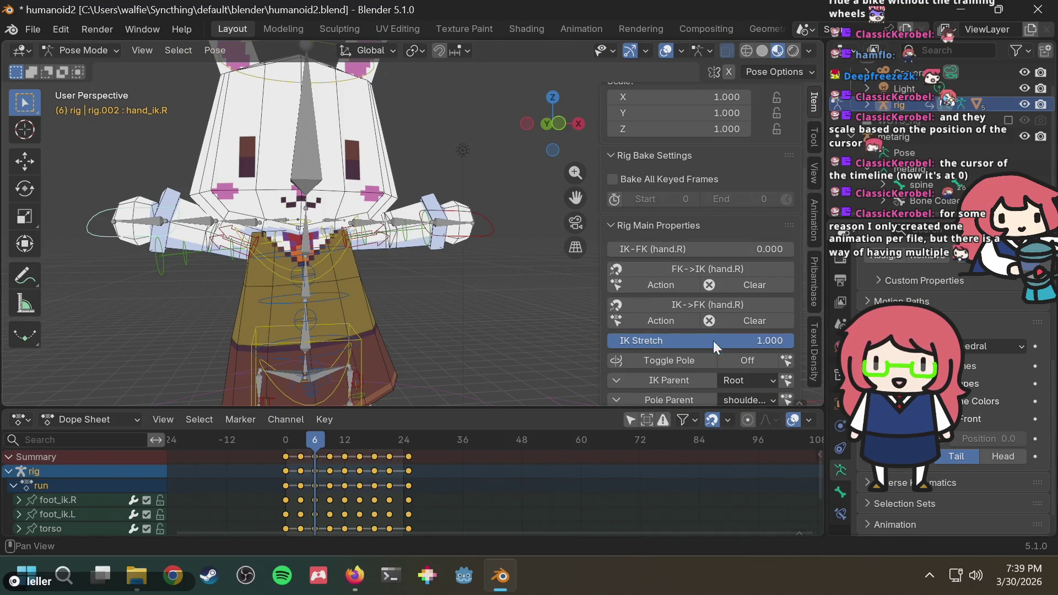
left_click(484, 226)
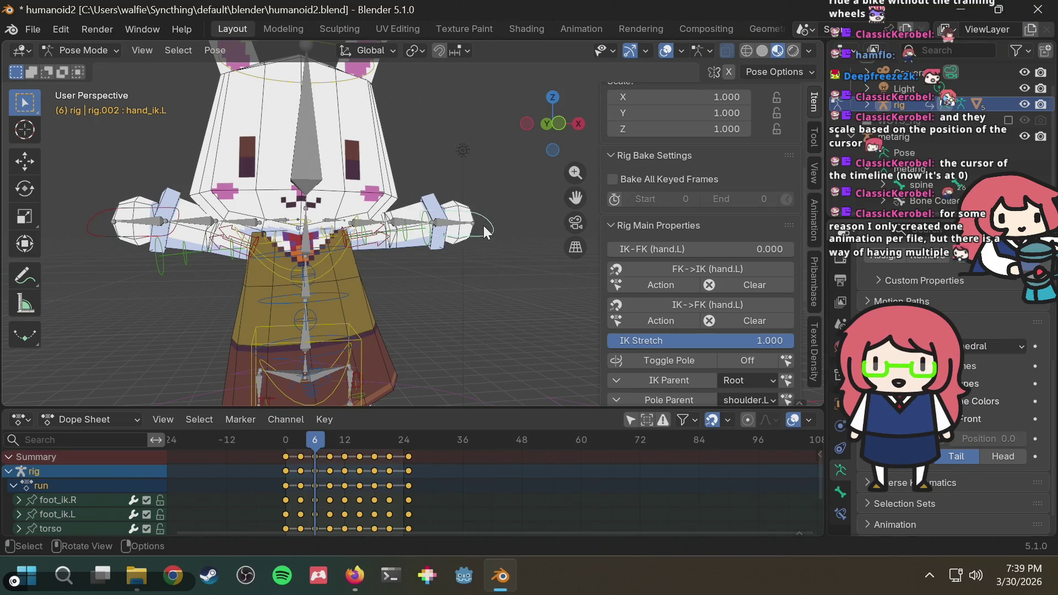
left_click_drag(787, 342, 598, 325)
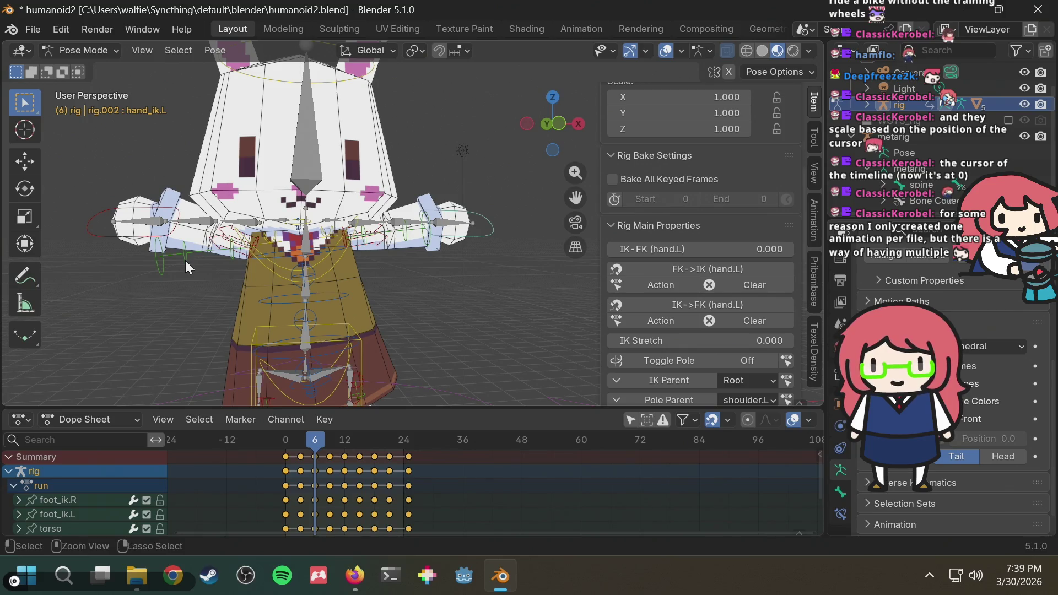
key("ctrl+s")
Step: Reselect the left and then the right hand IK controller
middle_click_drag(174, 295, 196, 295)
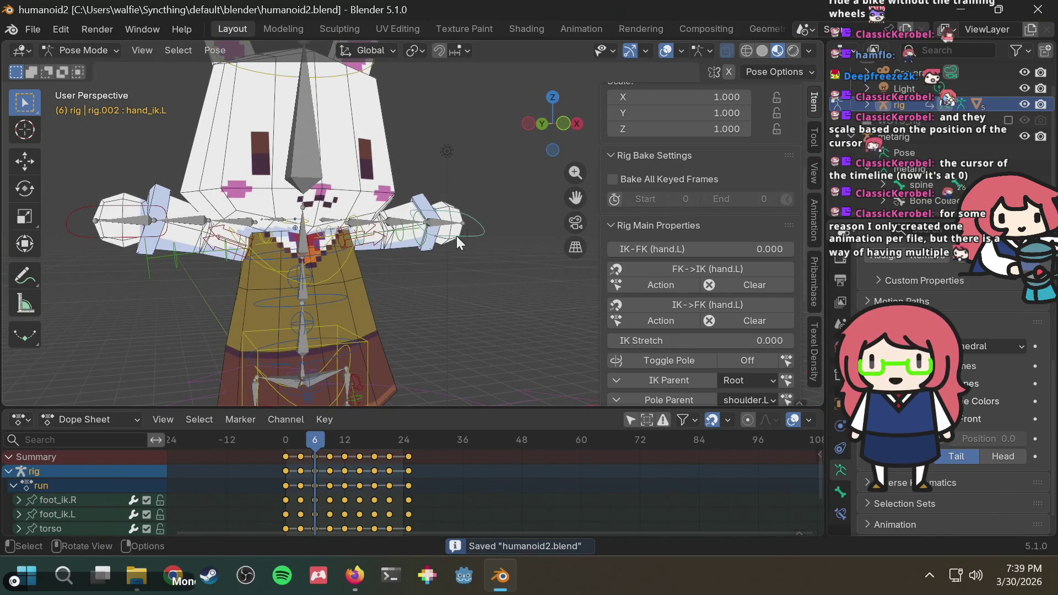
left_click(474, 224)
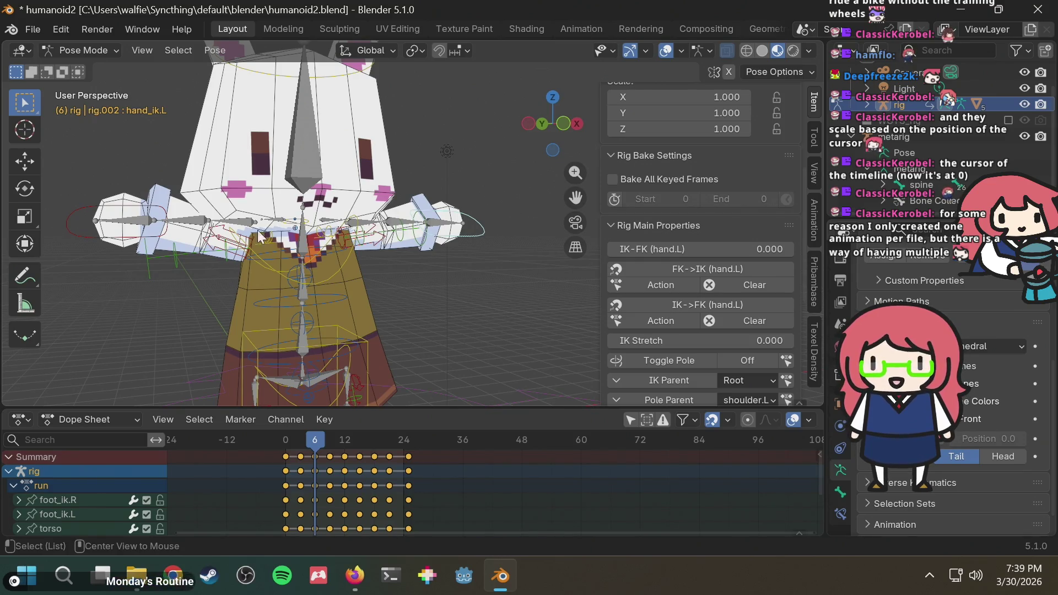
left_click(92, 230)
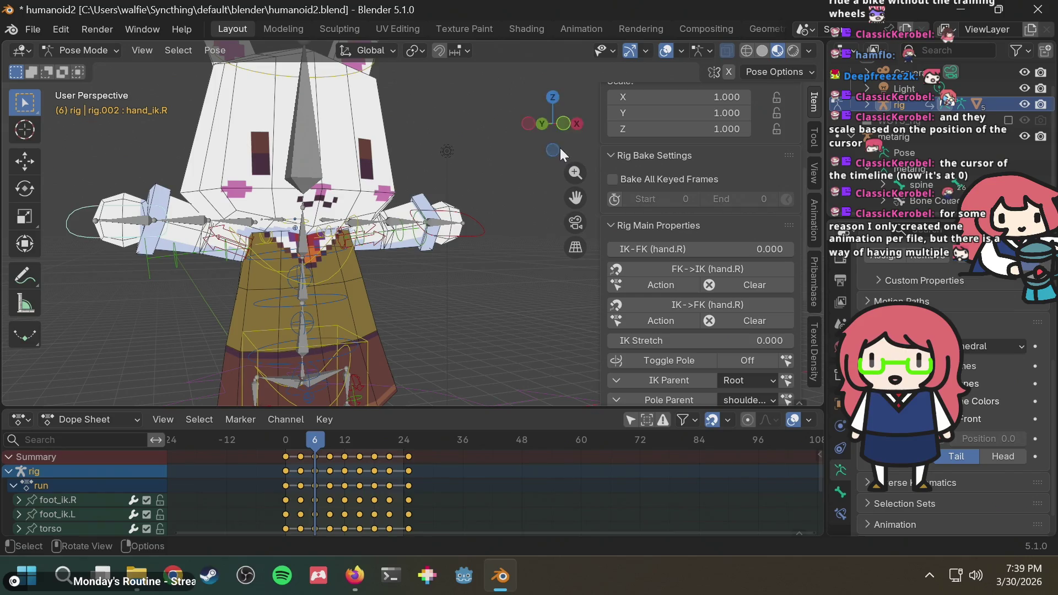
Step: Check the bunny from back, front and left views and save the file
left_click(545, 124)
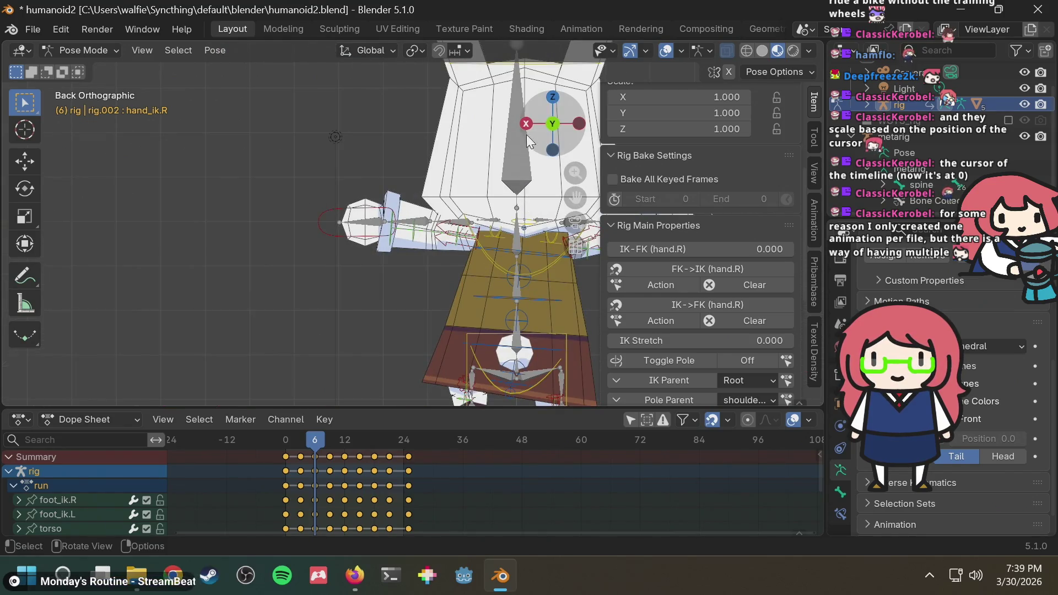
key("KP_1")
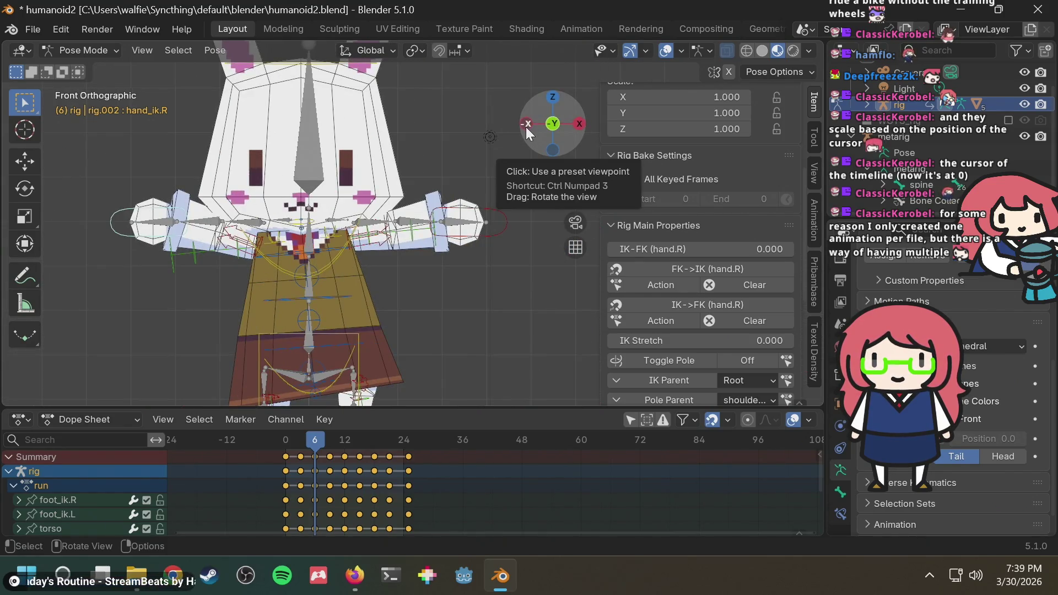
left_click(526, 125)
key("ctrl+s")
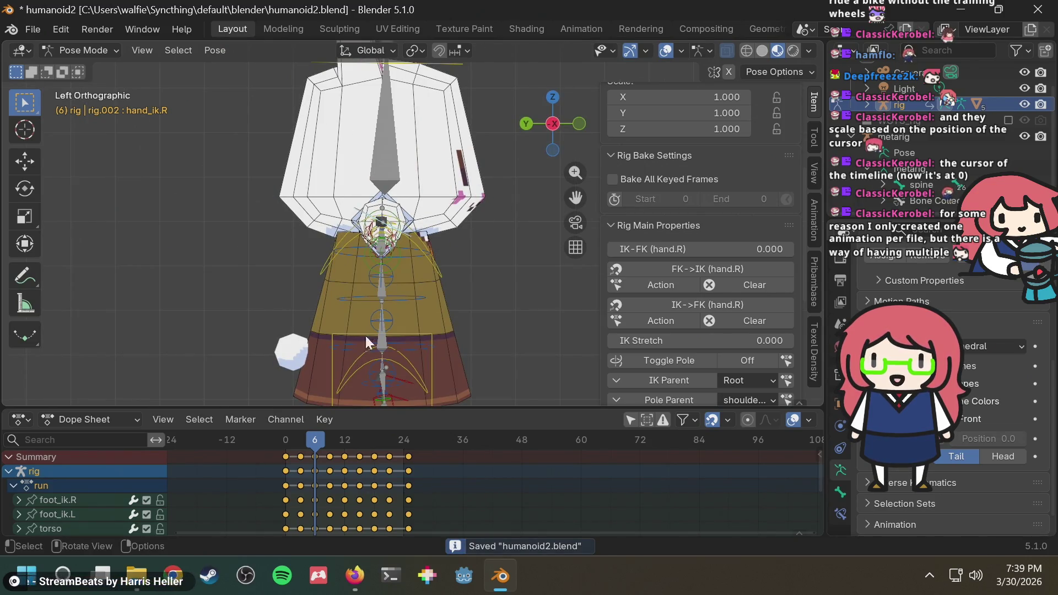
Step: Lower the right hand IK controller along Z and move it out along X
key("g")
key("z")
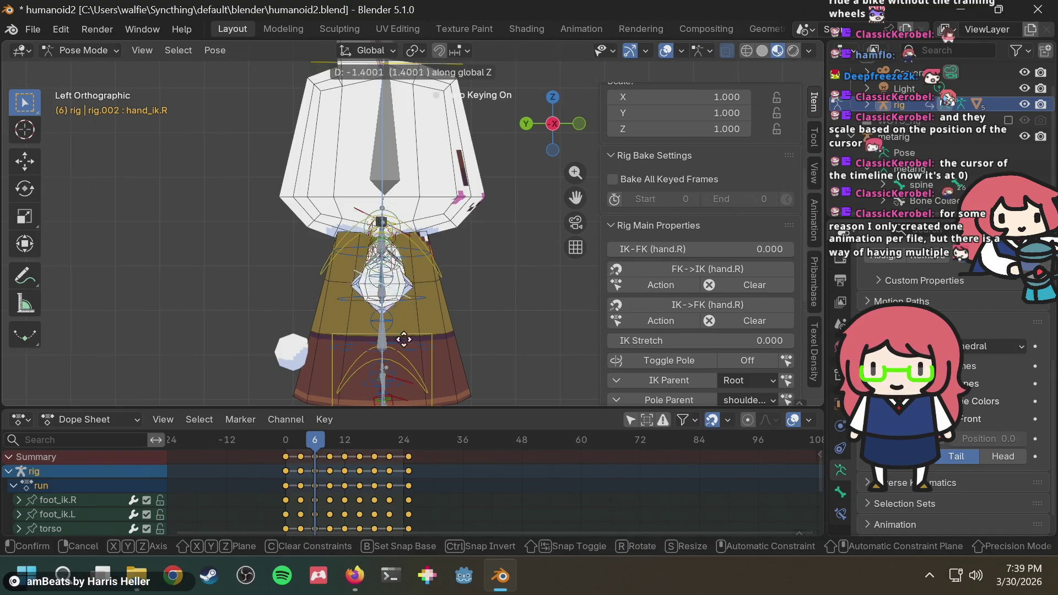
left_click(399, 392)
middle_click_drag(473, 329, 269, 319)
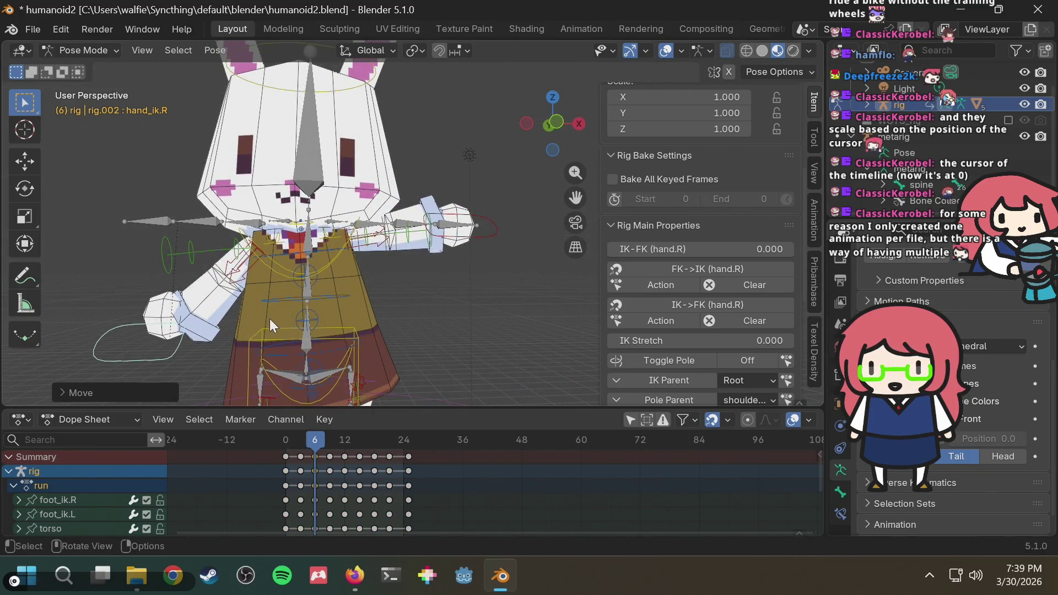
key("g")
key("z")
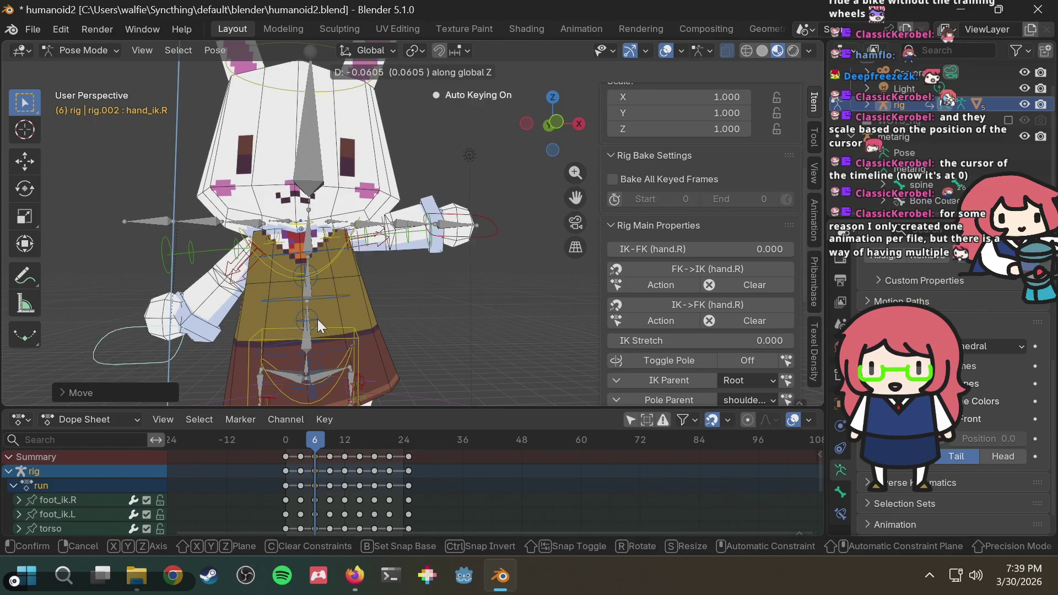
key("Escape")
middle_click_drag(317, 319, 391, 278)
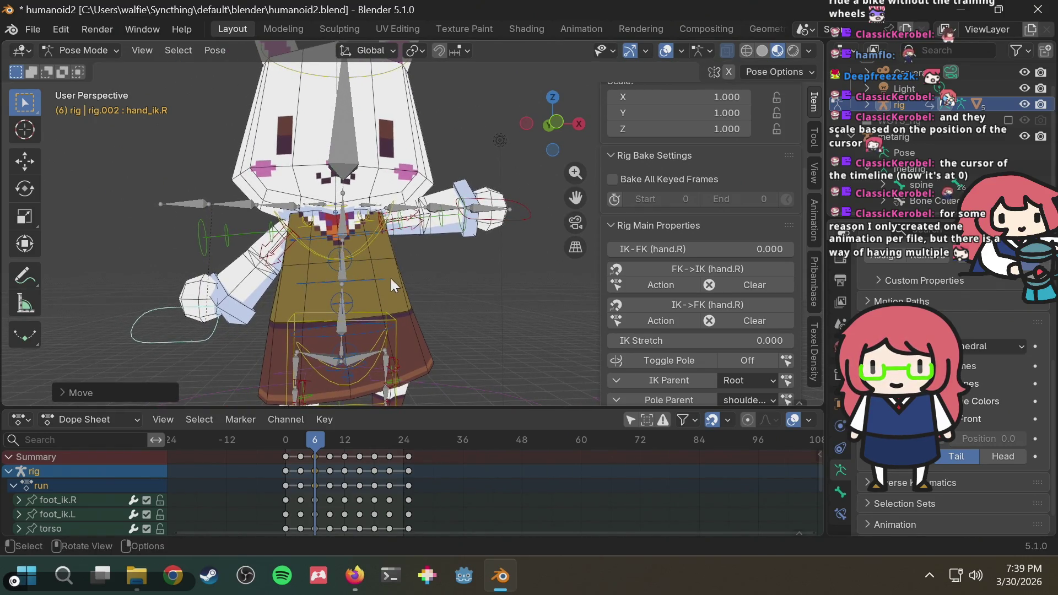
key("g")
key("x")
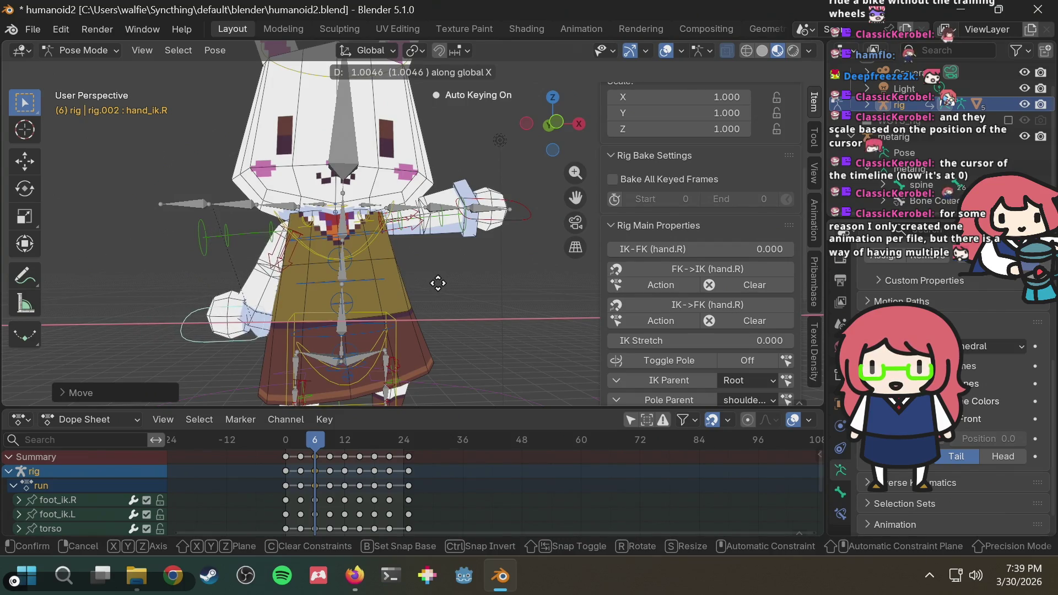
left_click(428, 284)
Step: In front view, tilt the right hand controller with two rotations
middle_click_drag(320, 293, 244, 327)
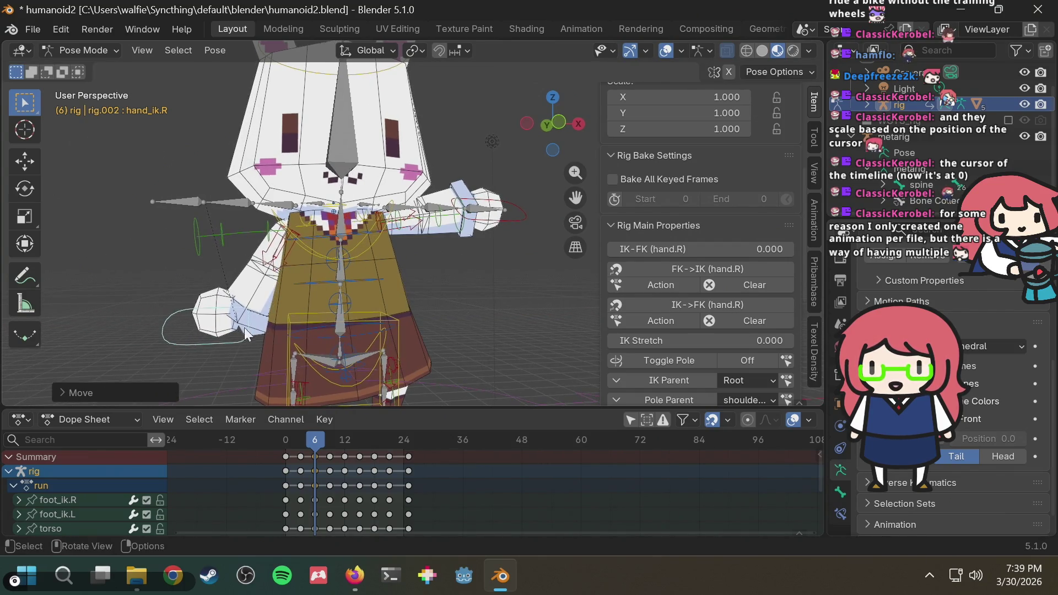
left_click(558, 125)
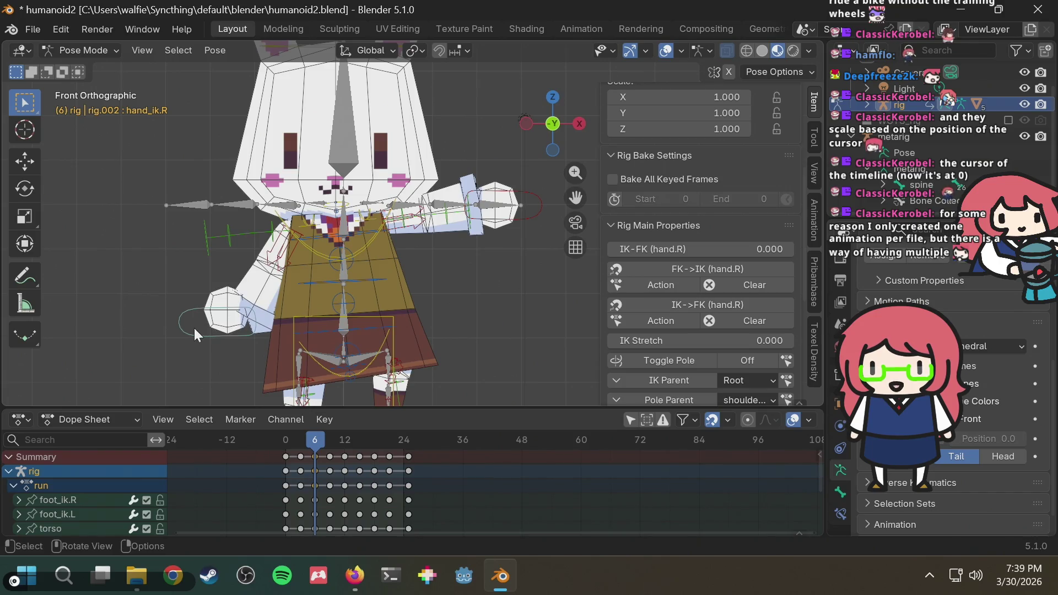
key("r")
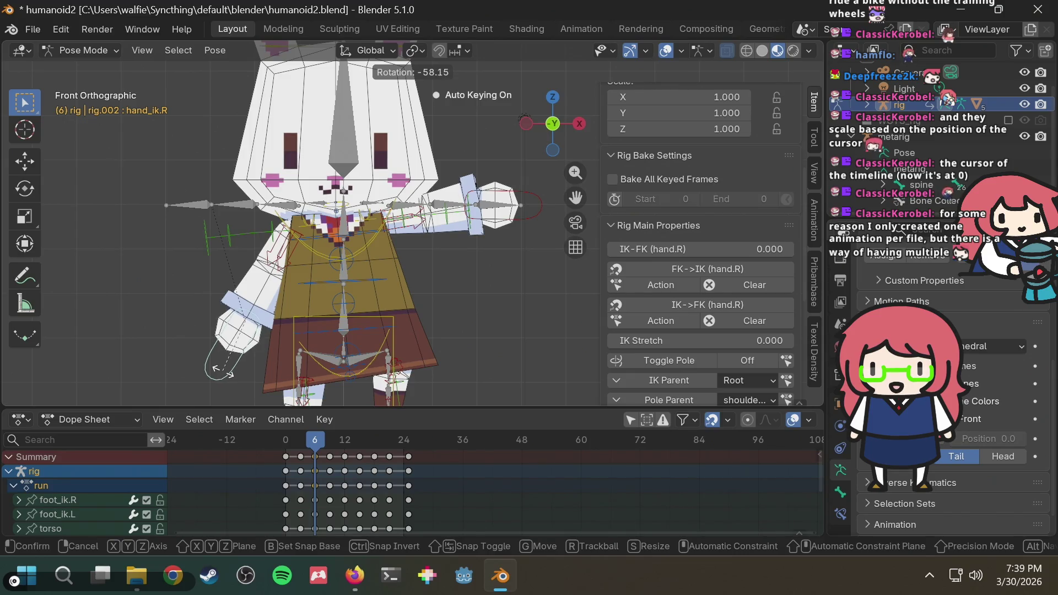
left_click(224, 372)
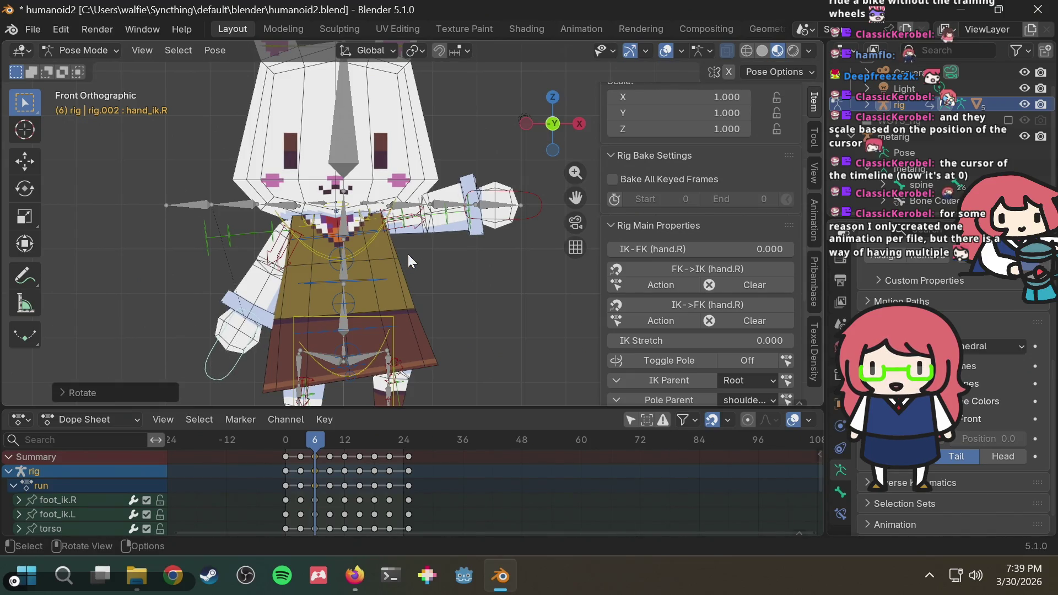
key("r")
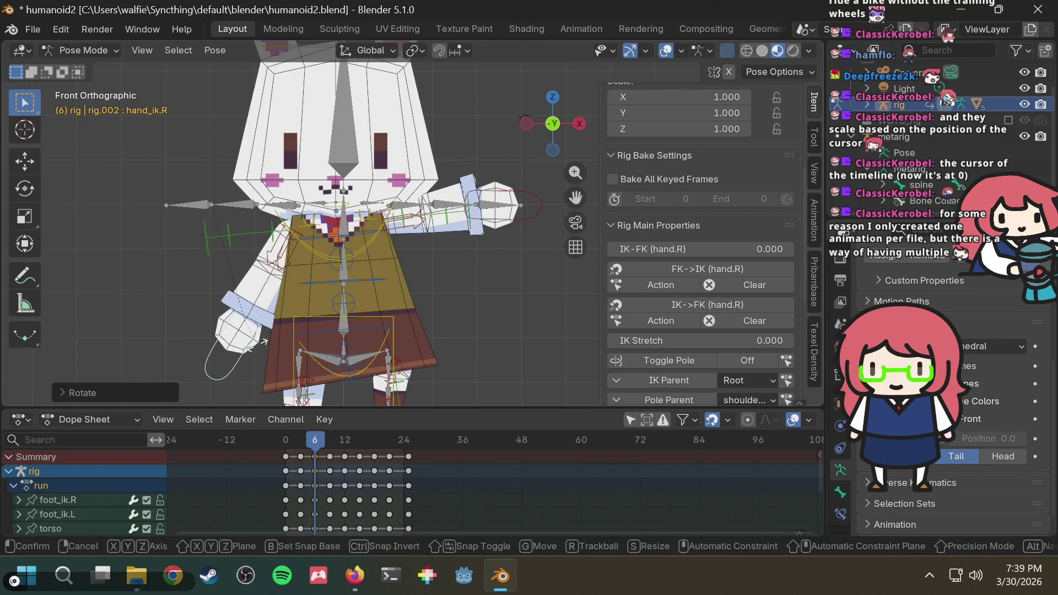
left_click(259, 346)
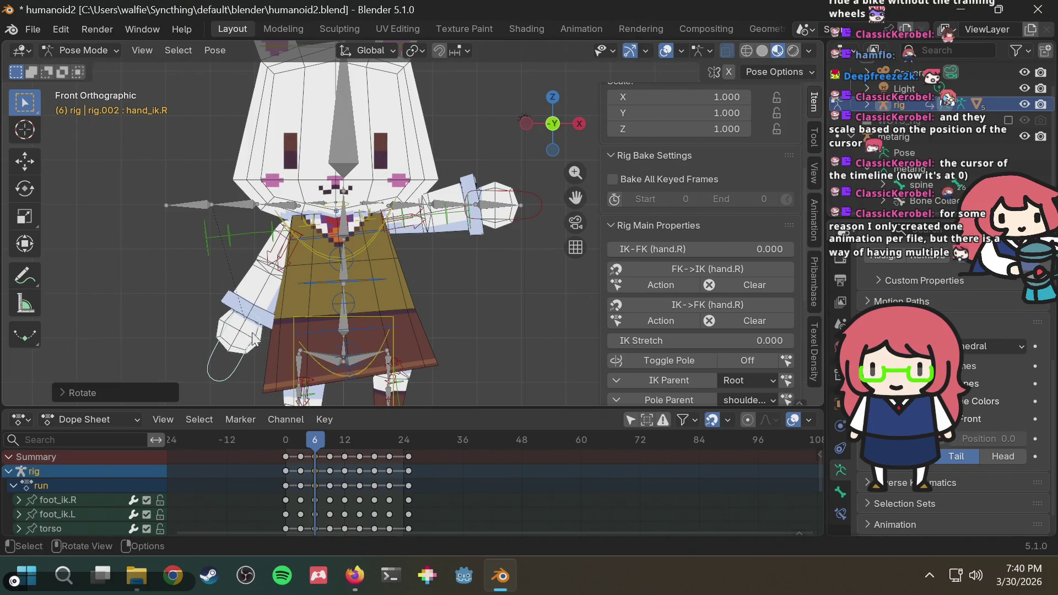
Step: Compare the arm pose against the walk-cycle reference video
key("alt+Tab")
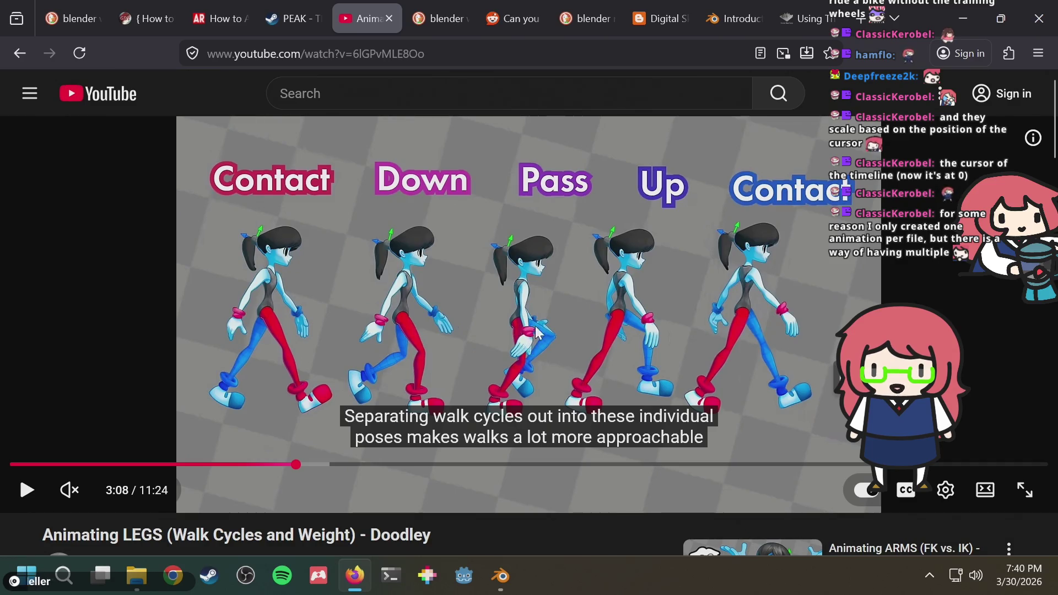
key("alt+Tab")
mouse_move(192, 261)
middle_mouse_down()
mouse_move(506, 247)
mouse_move(449, 291)
middle_mouse_up()
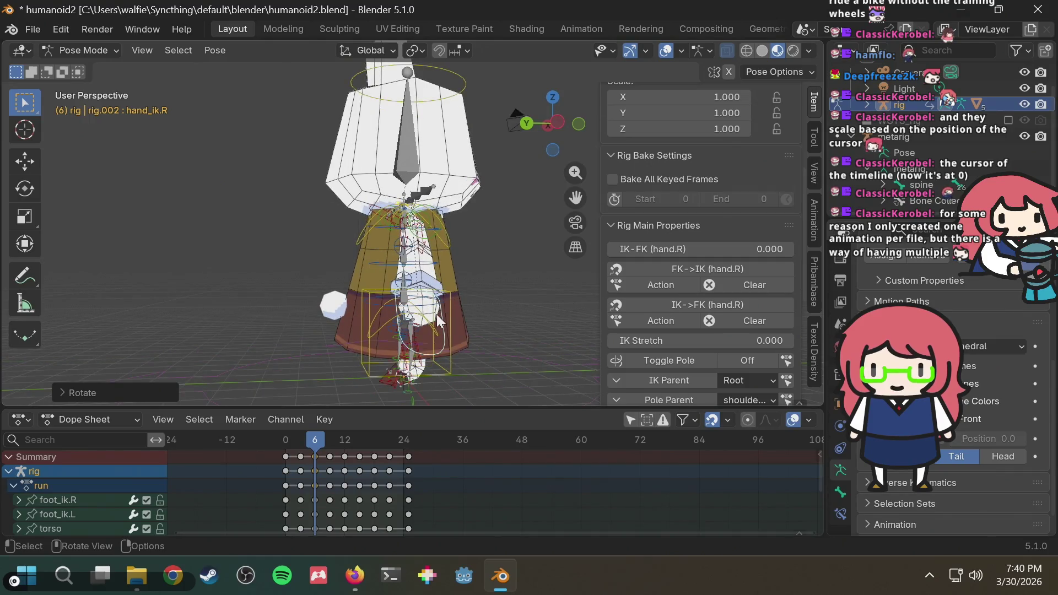
Step: From Left Orthographic view, rotate hand_ik.R about 15 degrees more at frame 6
key("g")
key("Escape")
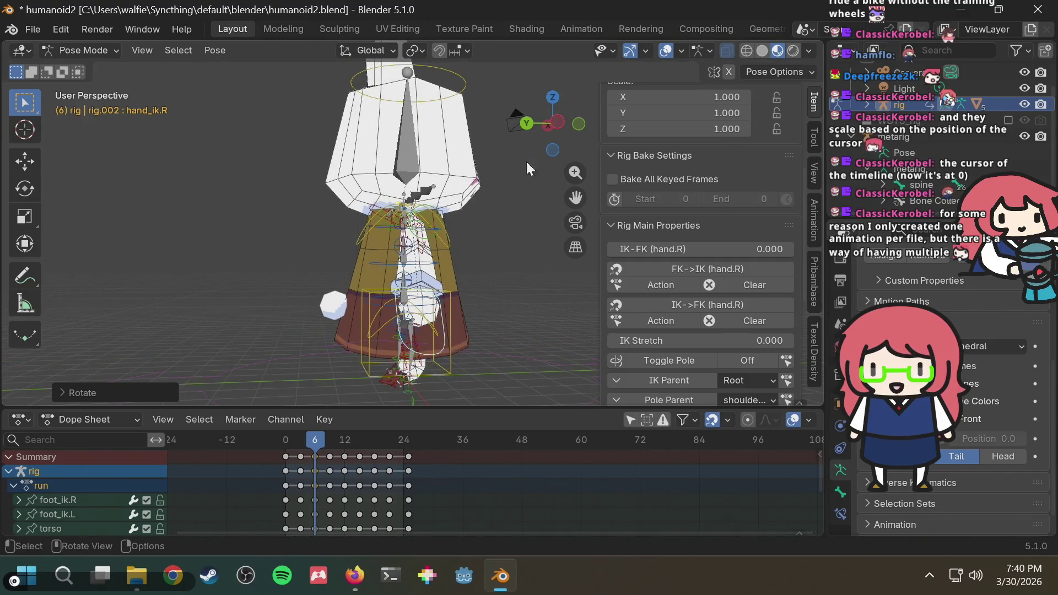
left_click(561, 121)
key("g")
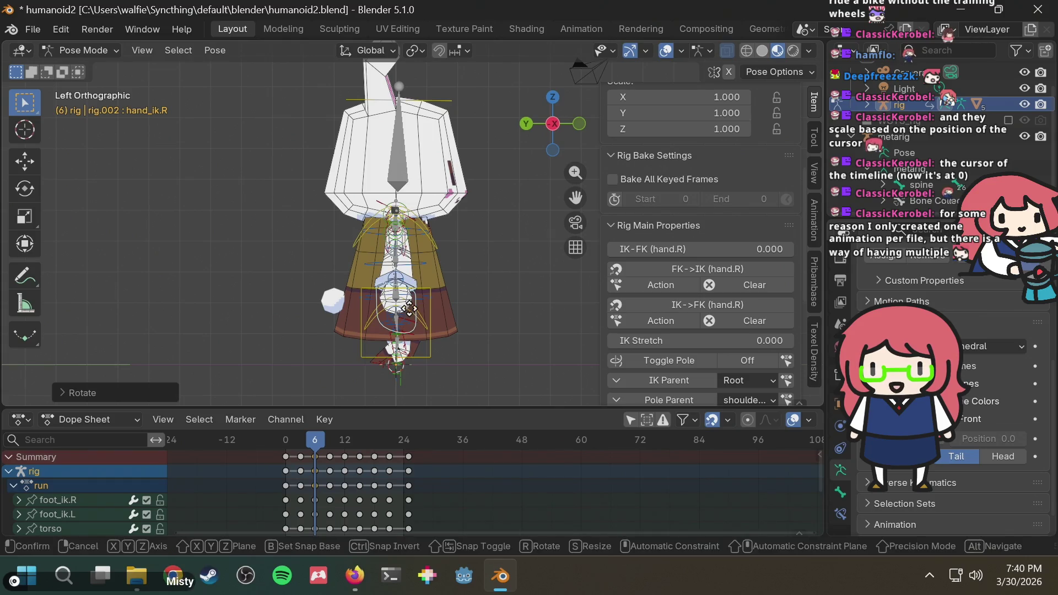
key("Escape")
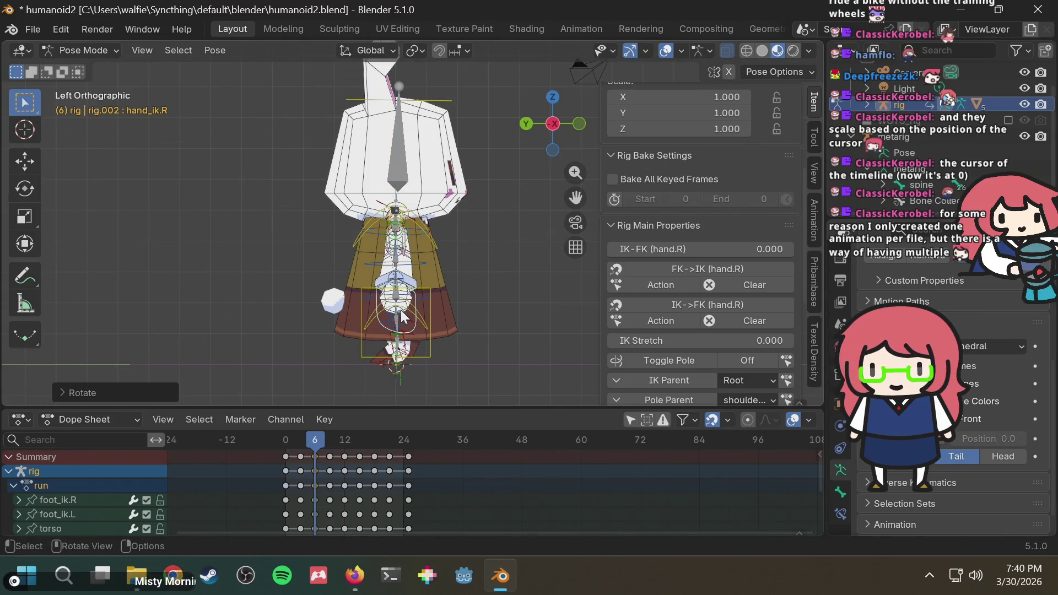
key("r")
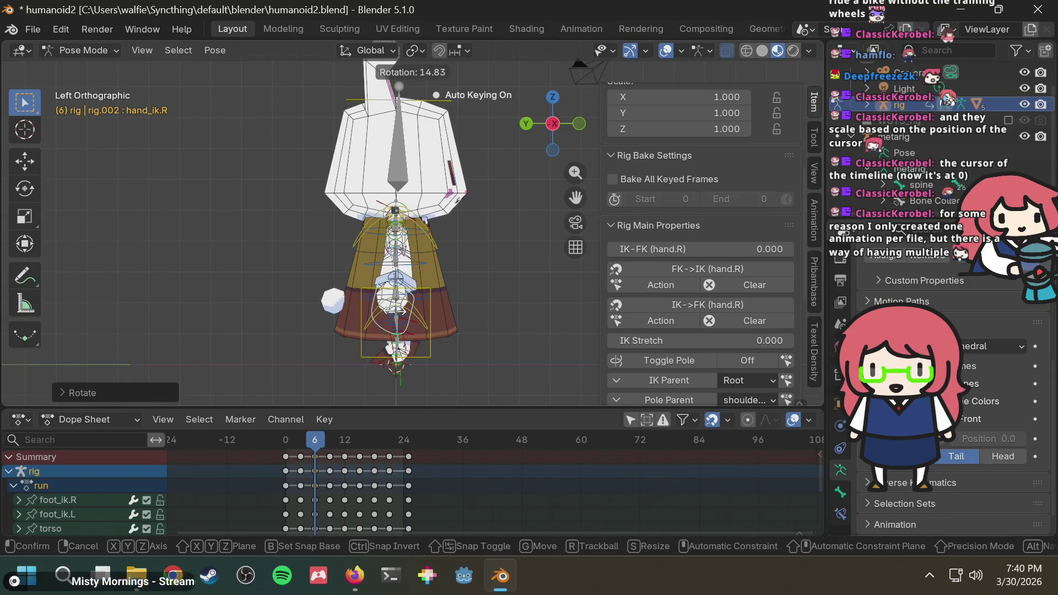
left_click(402, 310)
mouse_move(448, 279)
middle_mouse_down()
mouse_move(477, 246)
mouse_move(326, 265)
mouse_move(491, 240)
middle_mouse_up()
scroll(616, 510, "down", 2)
scroll(559, 492, "up", 2)
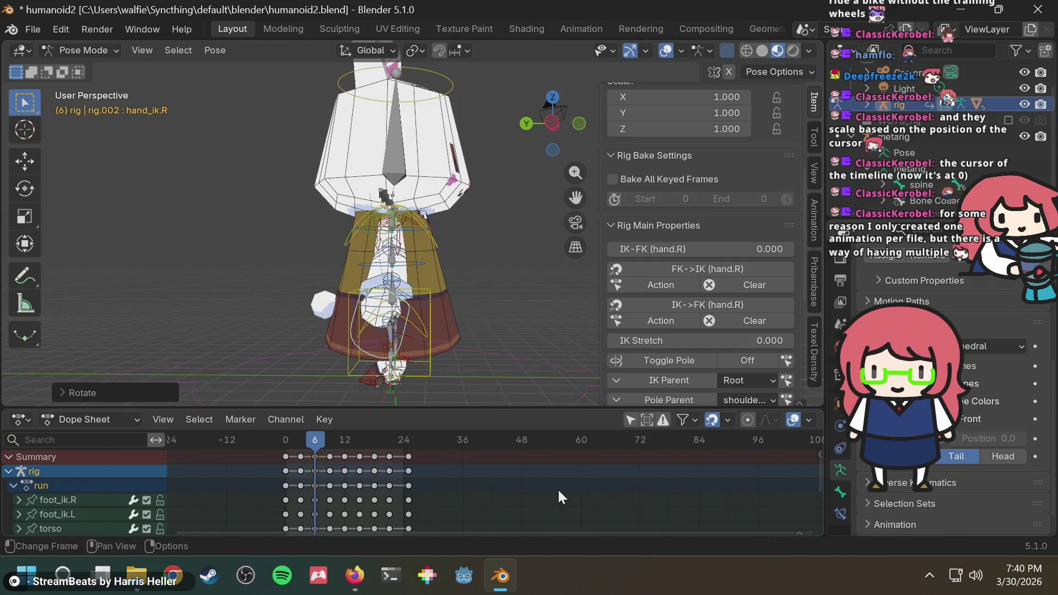
Step: Delete the hand_ik.L keyframe at frame 6 in the Dope Sheet
scroll(559, 493, "down", 5, "shift")
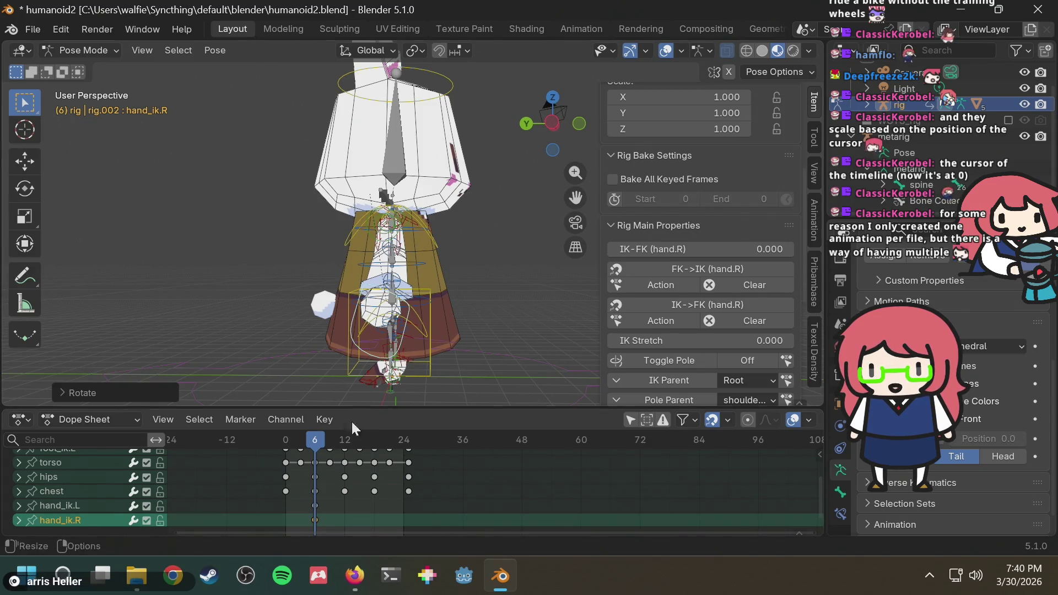
left_click(316, 507)
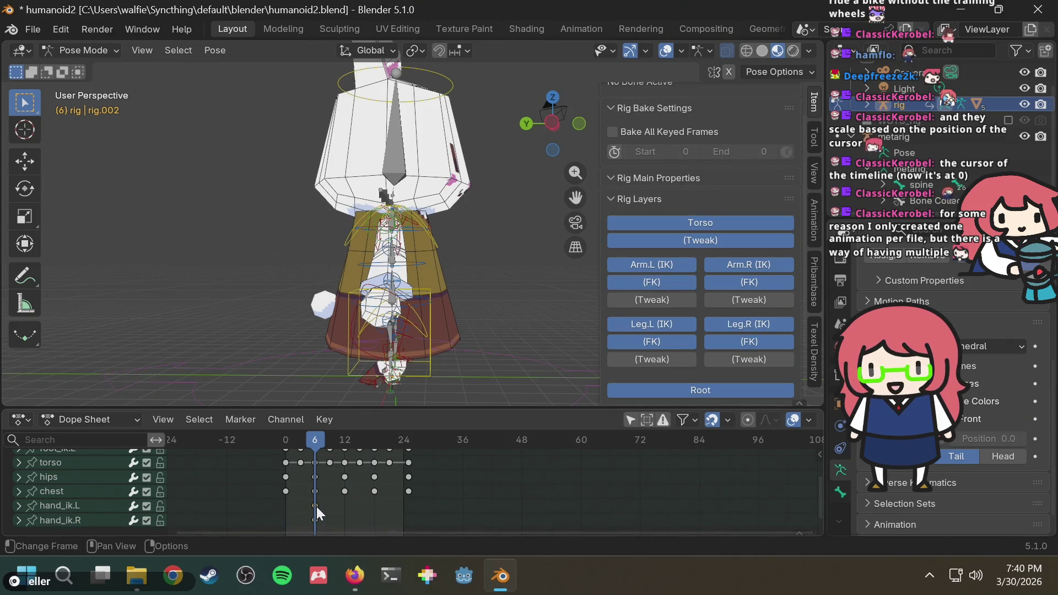
key("Delete")
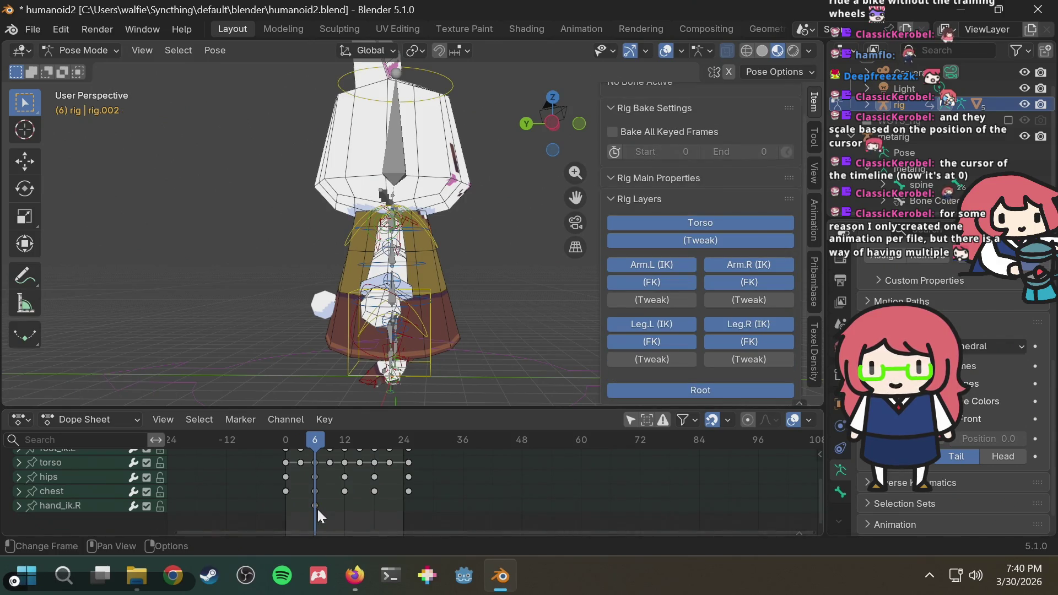
key("ctrl+z")
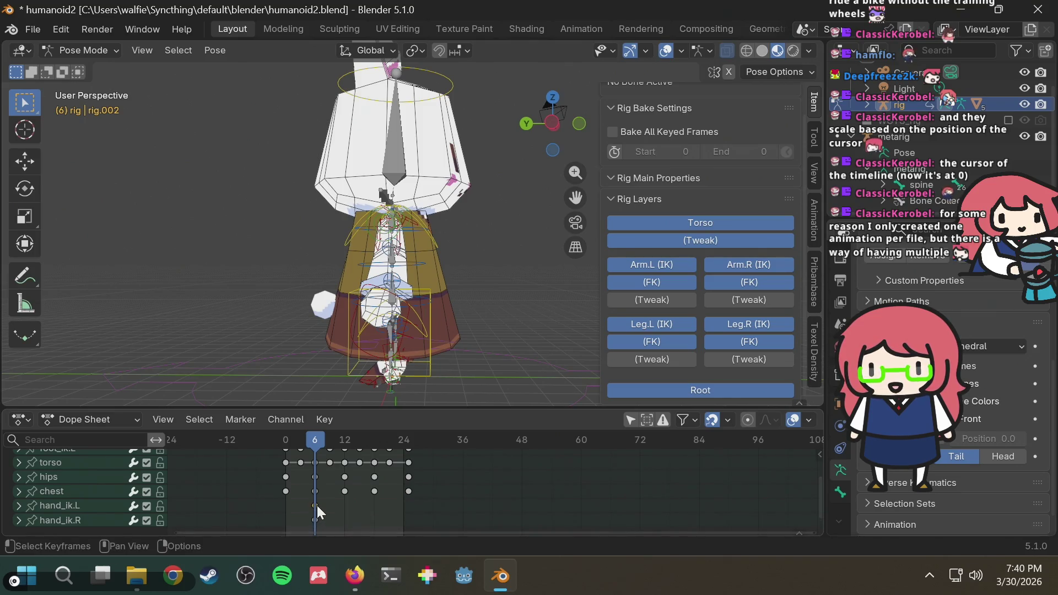
left_click_drag(333, 503, 298, 509)
key("Delete")
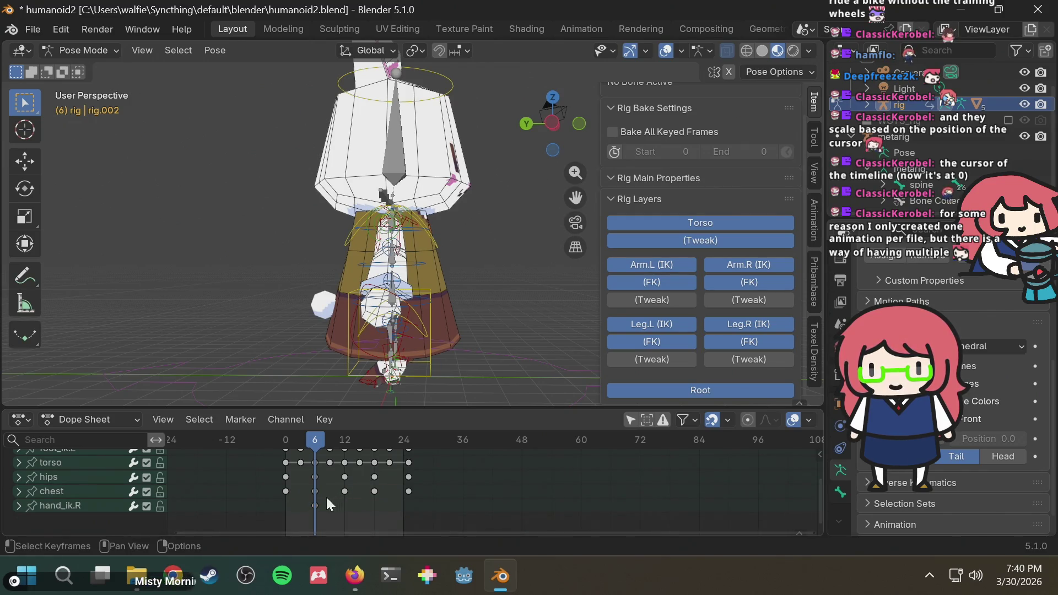
Step: Copy the current hand pose and paste it back onto frame 6
key("ctrl+c")
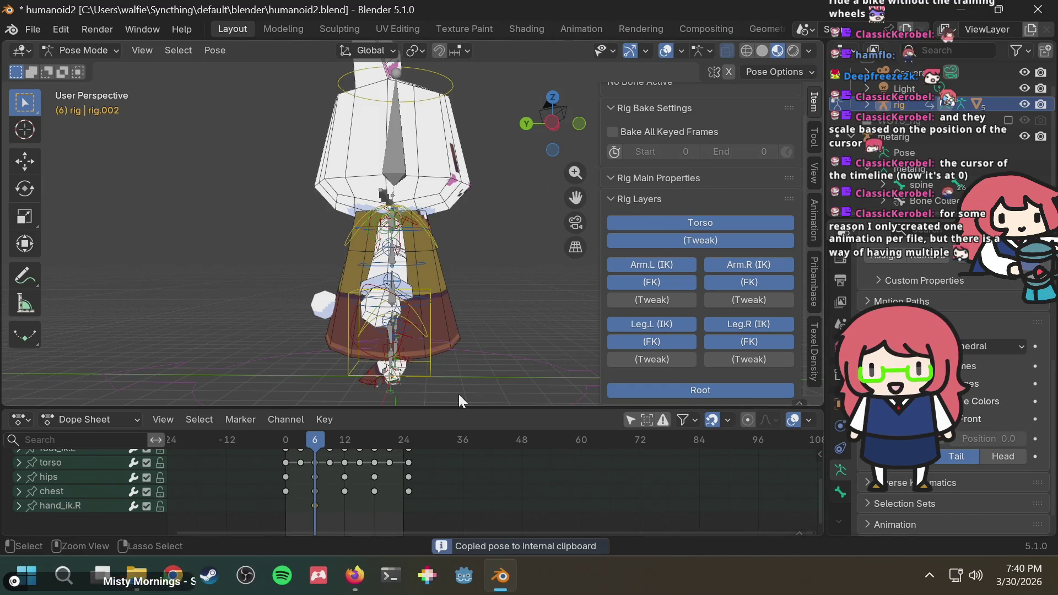
key("ctrl+v")
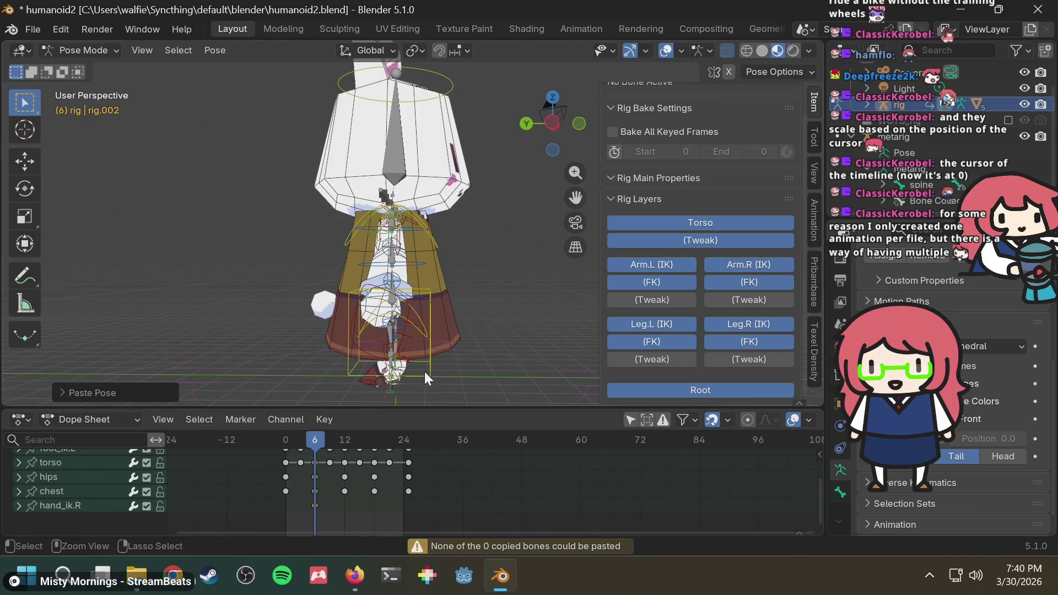
mouse_move(500, 269)
middle_mouse_down()
mouse_move(416, 283)
mouse_move(402, 305)
middle_mouse_up()
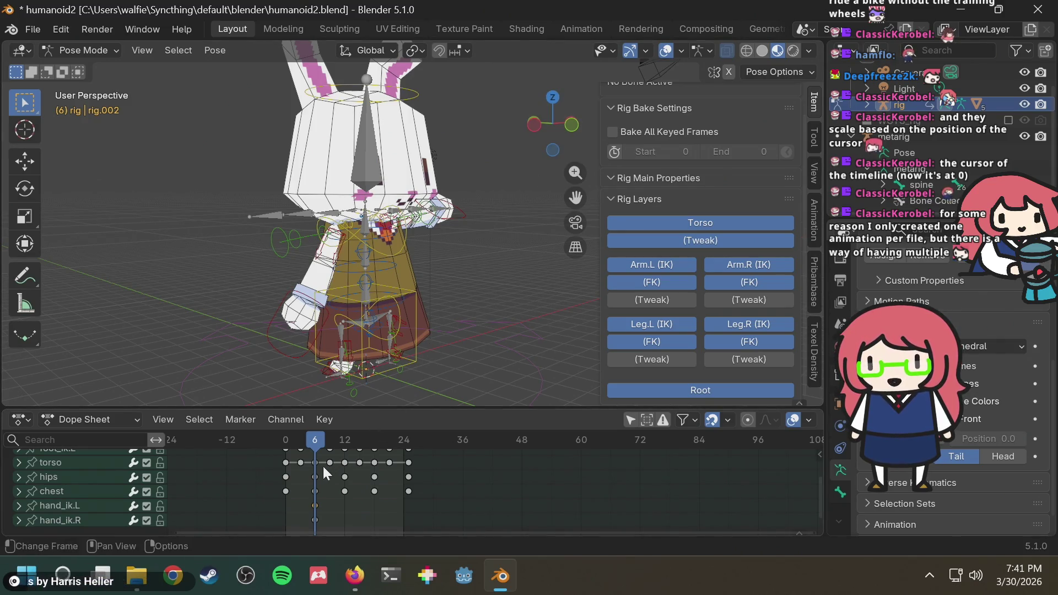
mouse_move(378, 375)
middle_mouse_down()
mouse_move(380, 340)
mouse_move(312, 346)
mouse_move(299, 323)
middle_mouse_up()
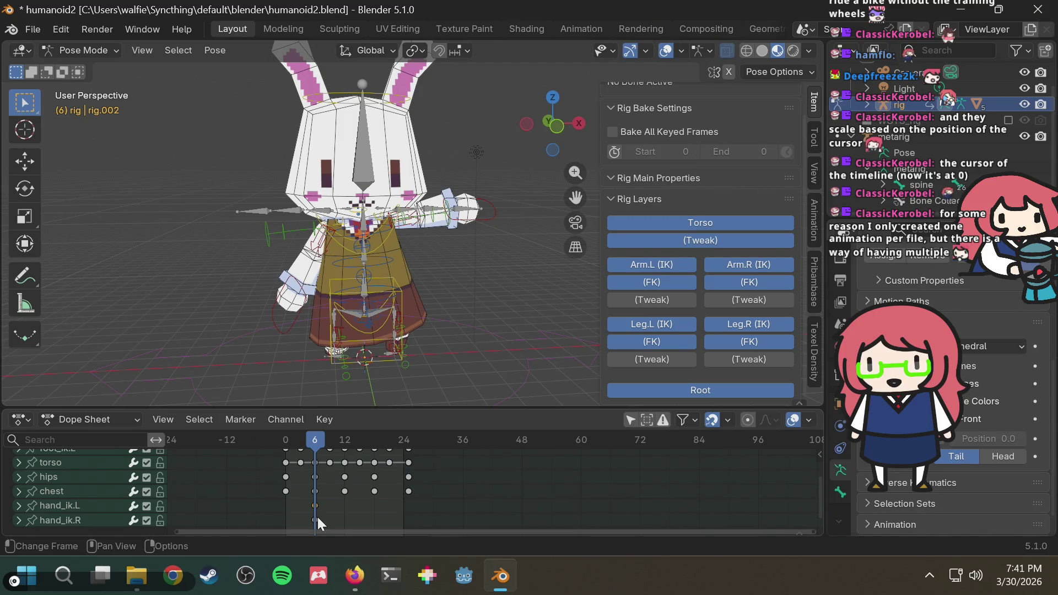
key("ctrl+v")
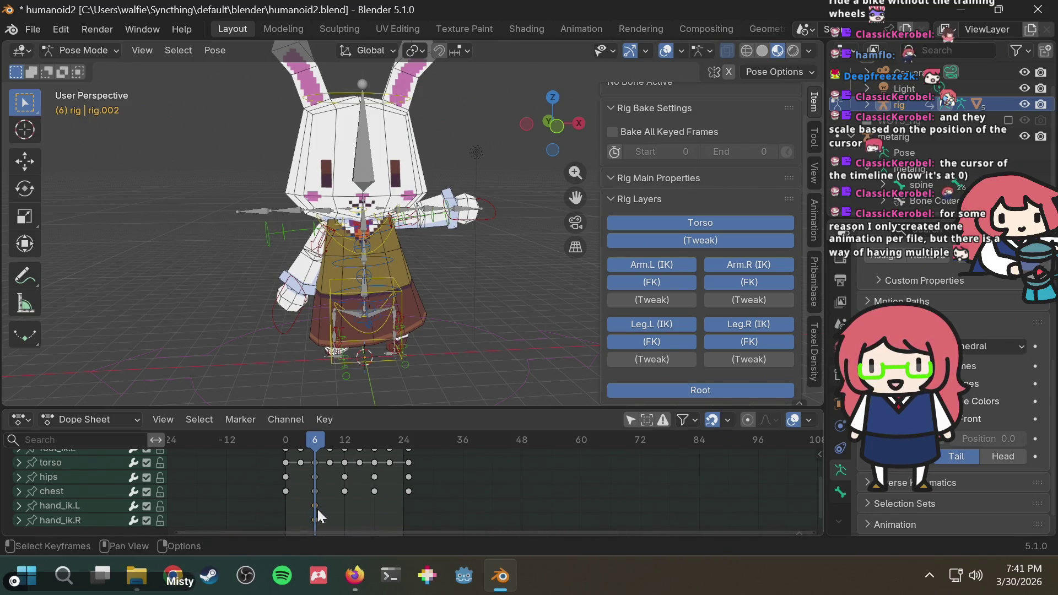
key("ctrl+v")
mouse_move(469, 310)
middle_mouse_down()
mouse_move(492, 306)
mouse_move(391, 336)
mouse_move(316, 333)
mouse_move(524, 287)
middle_mouse_up()
scroll(373, 482, "down", 3)
scroll(376, 483, "up", 1)
scroll(105, 495, "up", 3)
scroll(104, 494, "down", 3)
scroll(103, 495, "up", 1)
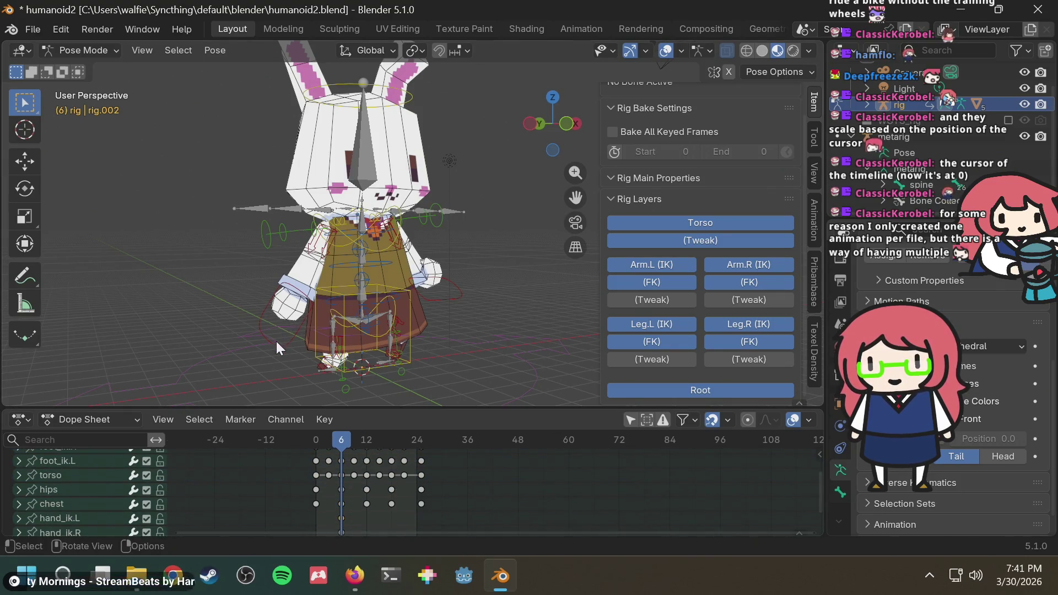
Step: Inspect the hand_ik.R channels and compare both hand IK controls in the viewport
left_click(276, 341)
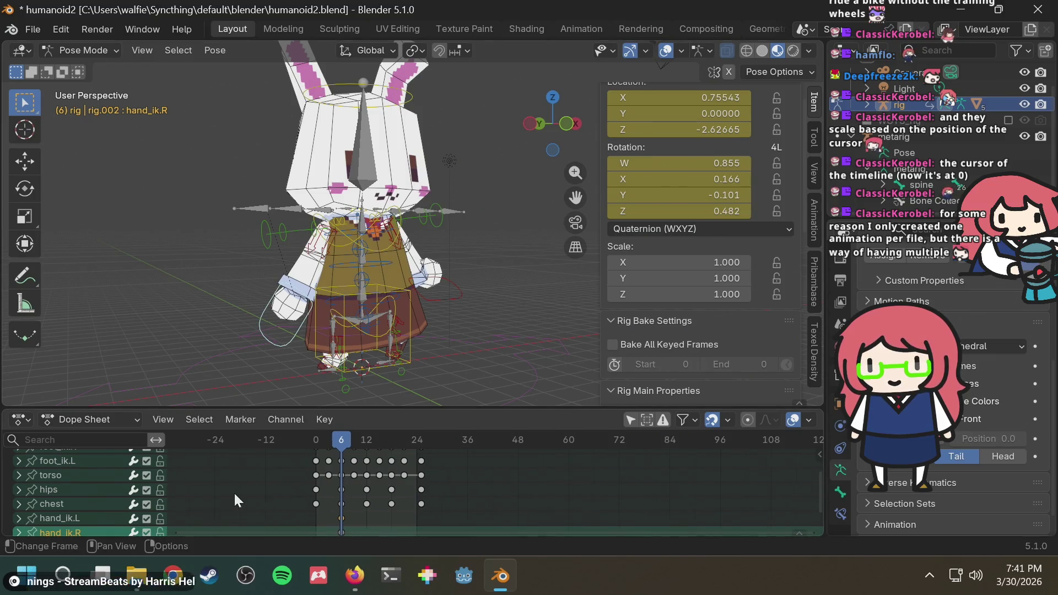
scroll(234, 491, "down", 1)
scroll(97, 504, "down", 2)
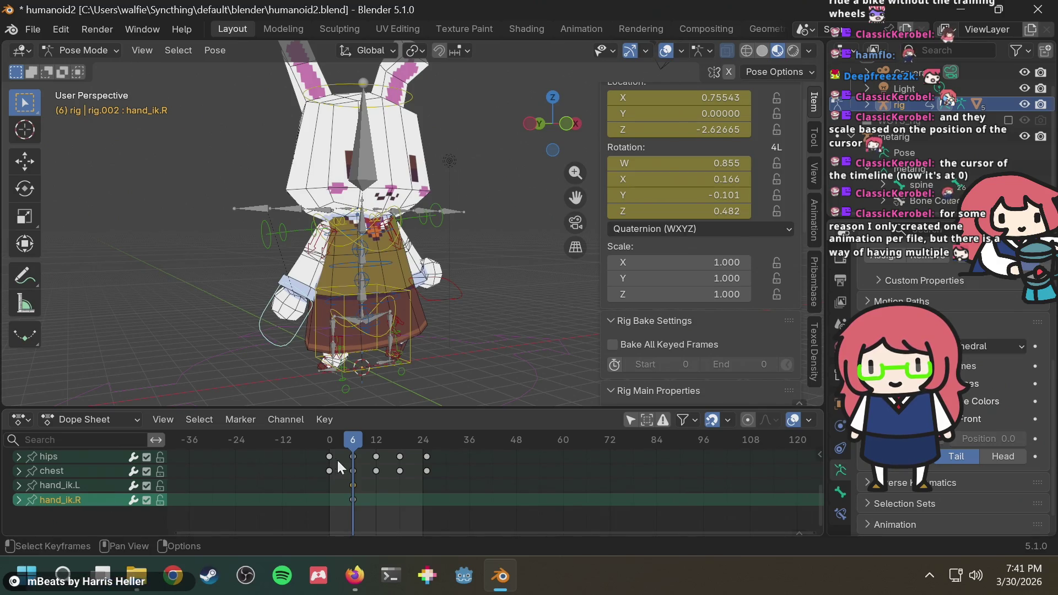
left_click(18, 499)
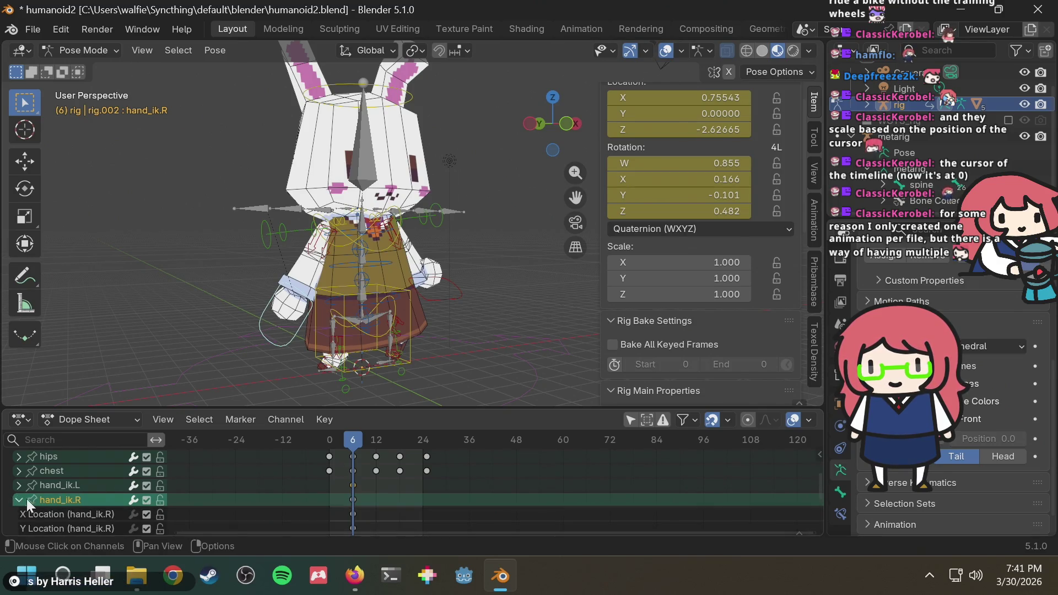
scroll(54, 500, "down", 3)
scroll(56, 500, "down", 1)
scroll(55, 500, "up", 4)
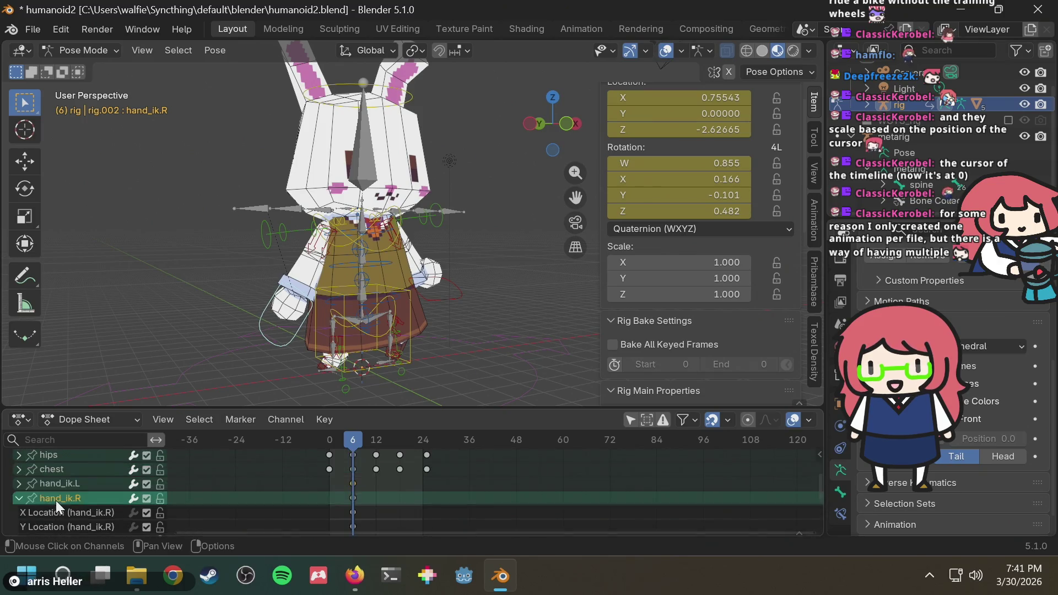
left_click(19, 498)
middle_click_drag(461, 279, 402, 282)
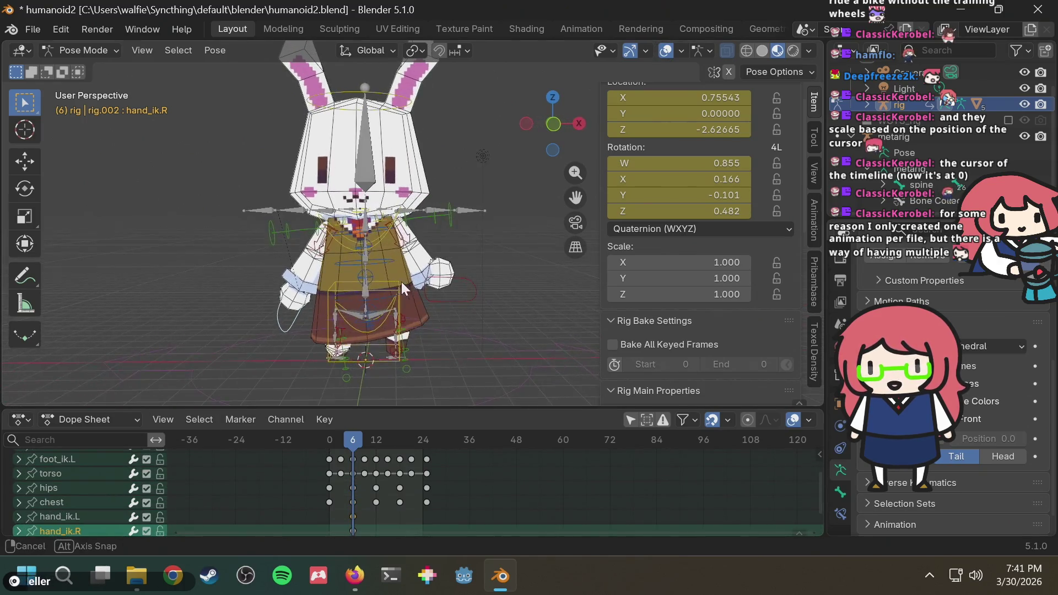
left_click(451, 280)
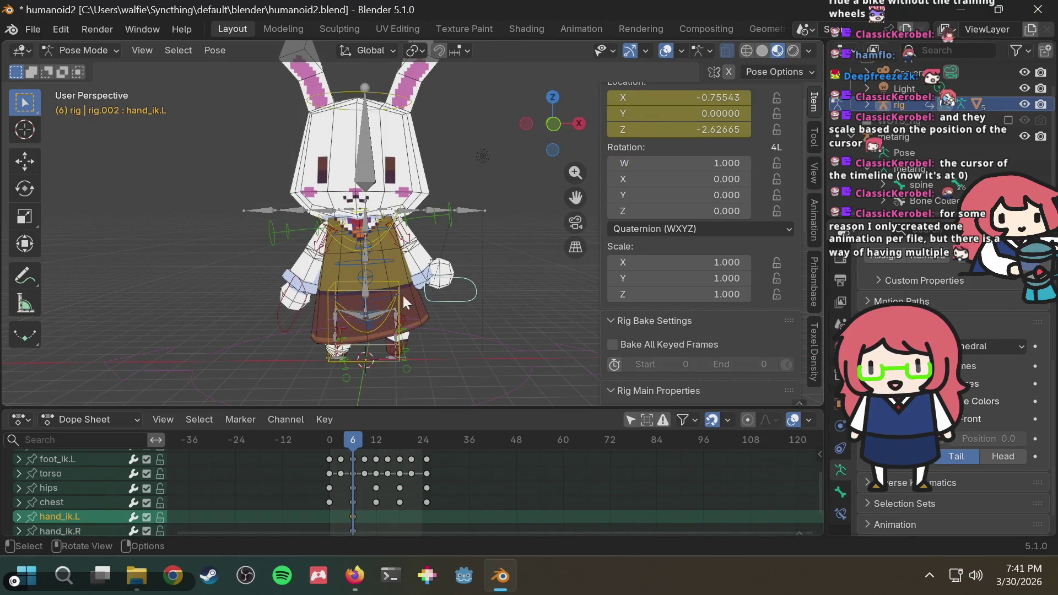
left_click(285, 321)
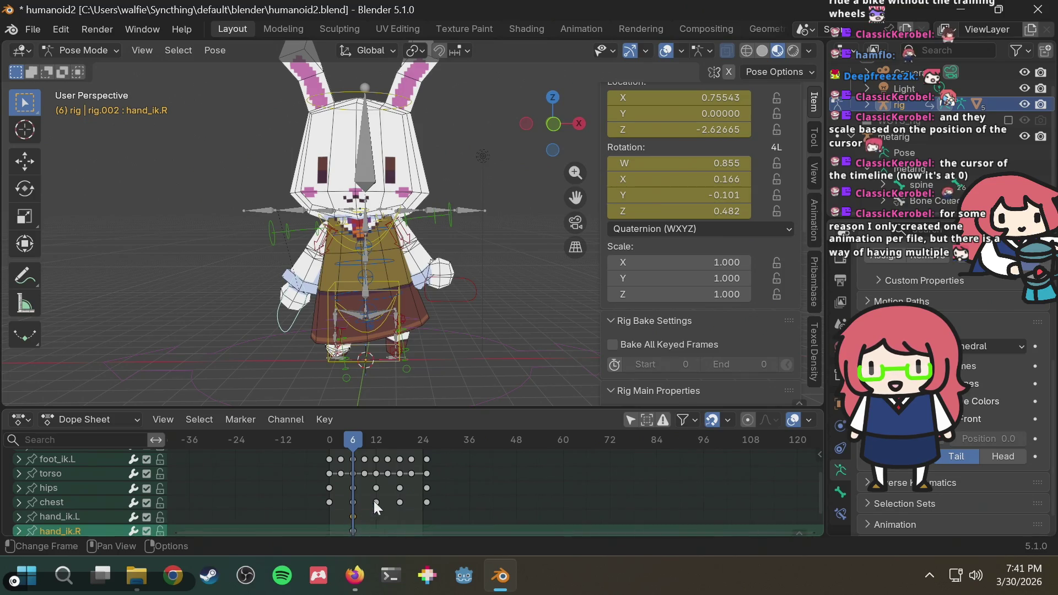
scroll(373, 502, "up", 3)
scroll(504, 487, "down", 2, "shift")
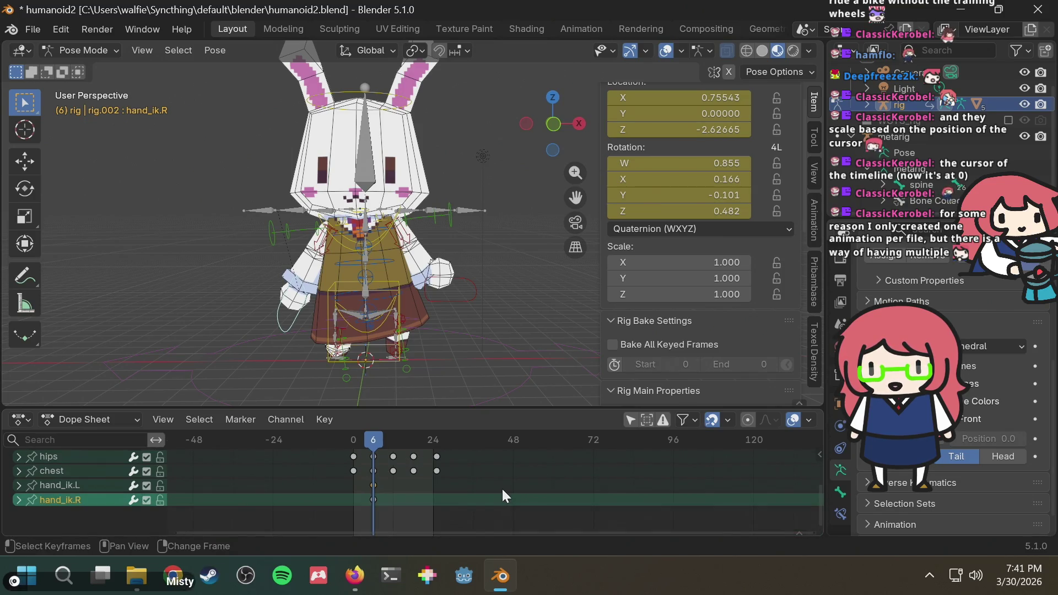
Step: Paste keyframes onto frame 6 for hand_ik.L and check both hand controls
left_click(384, 504)
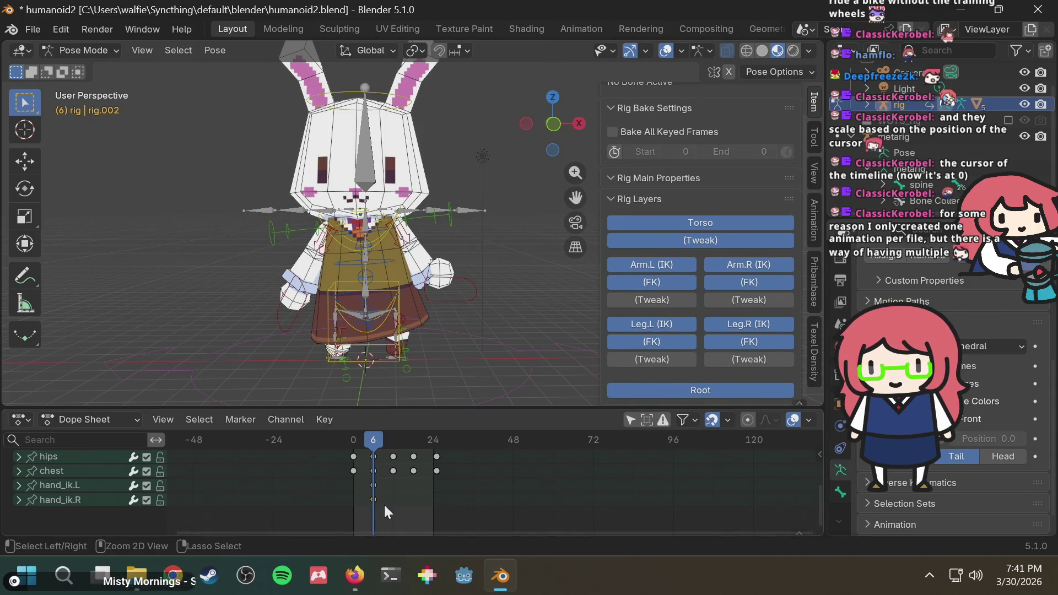
left_click(373, 485)
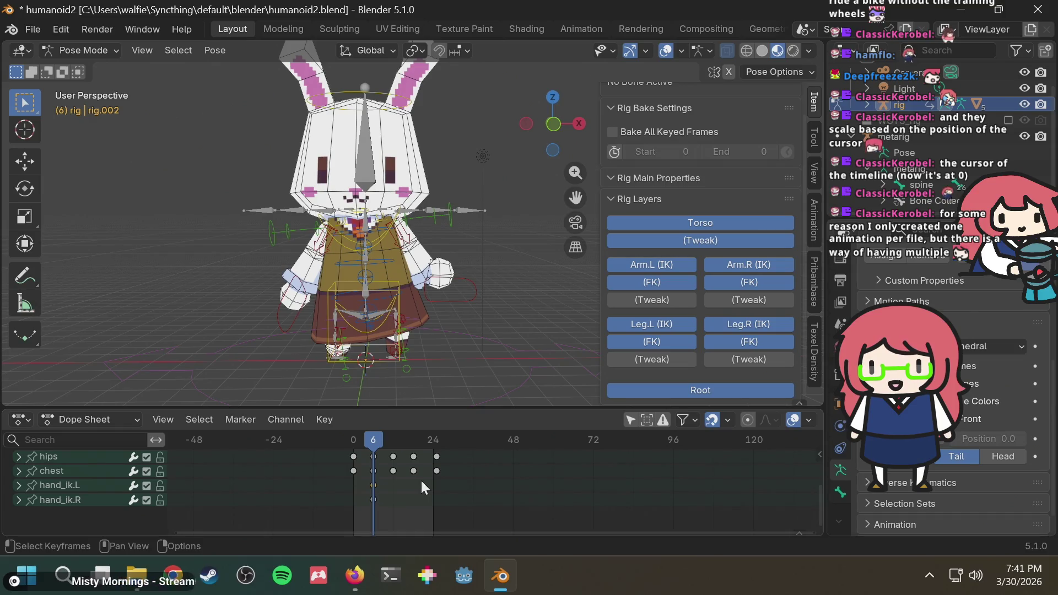
key("ctrl+v")
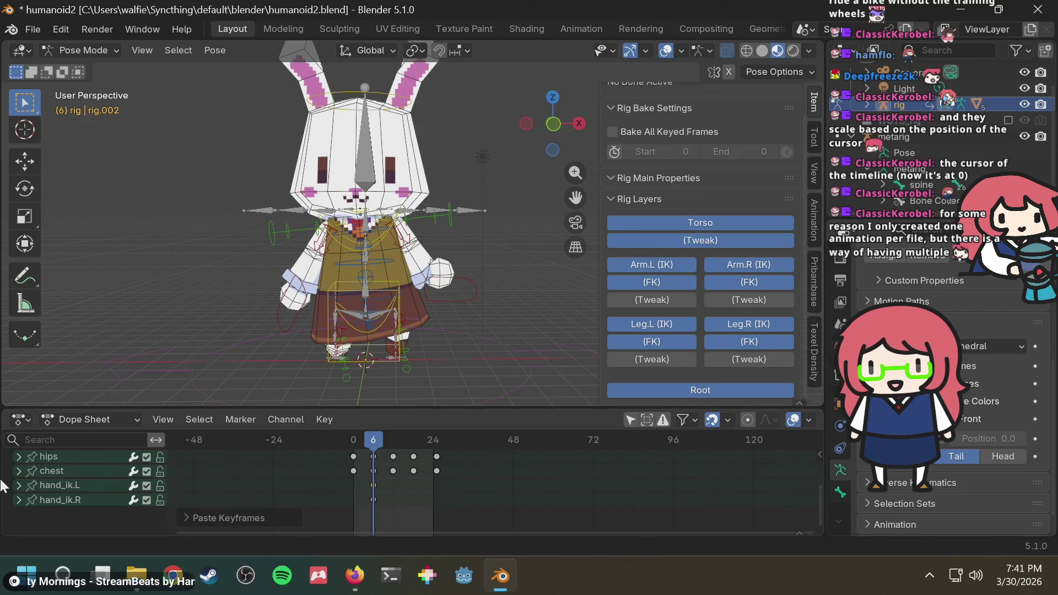
left_click(17, 486)
left_click(18, 486)
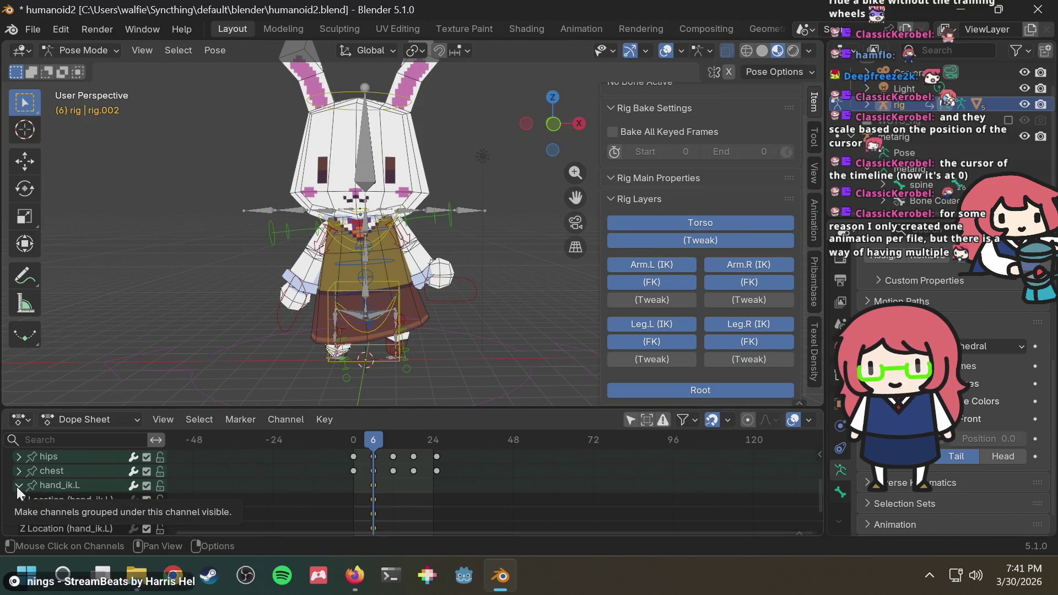
left_click(465, 284)
scroll(709, 163, "up", 2)
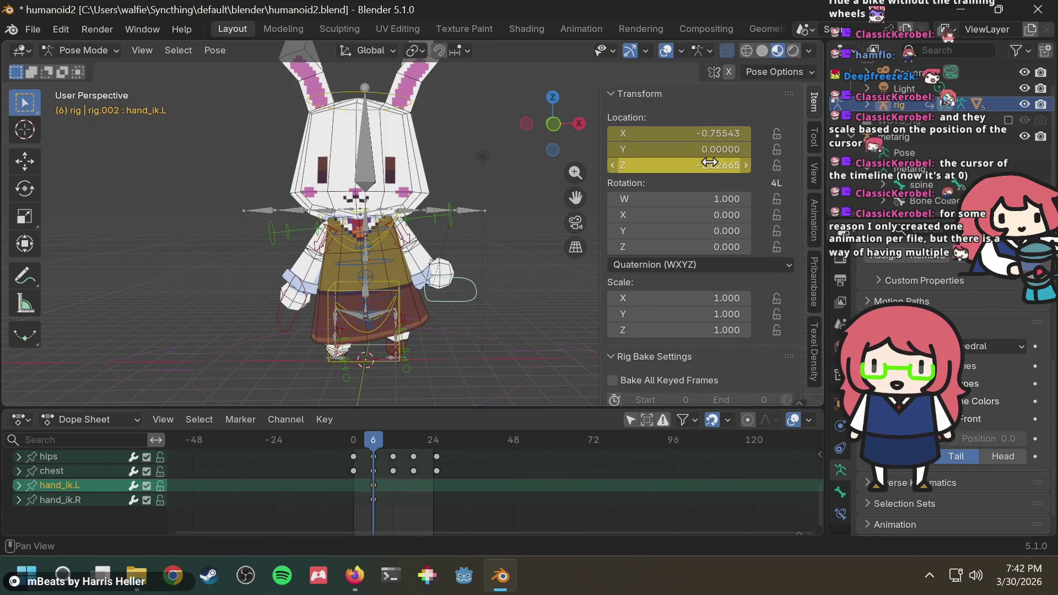
left_click(287, 312)
left_click(453, 287)
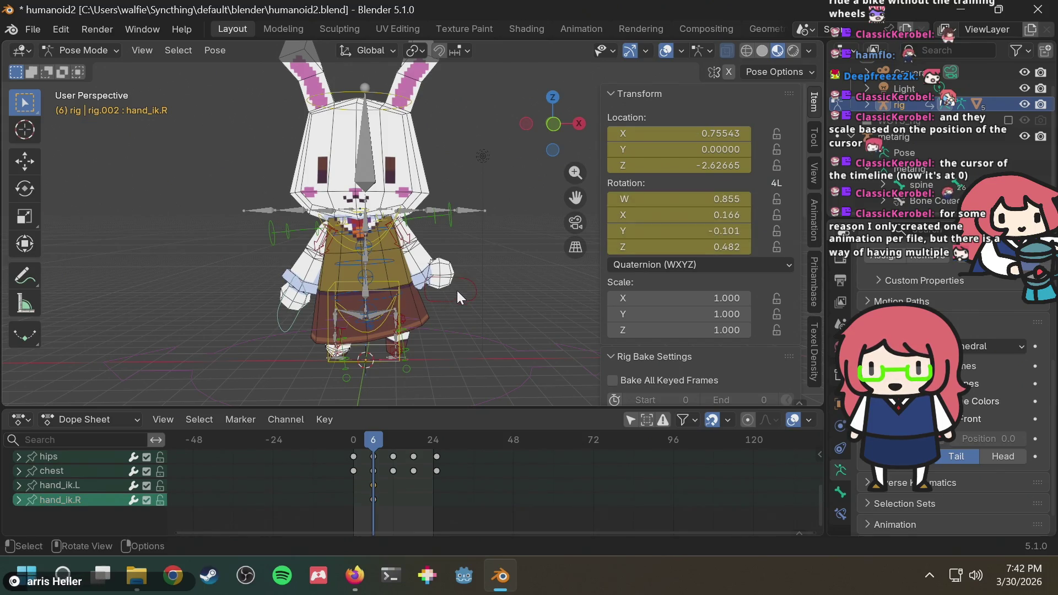
left_click(469, 297)
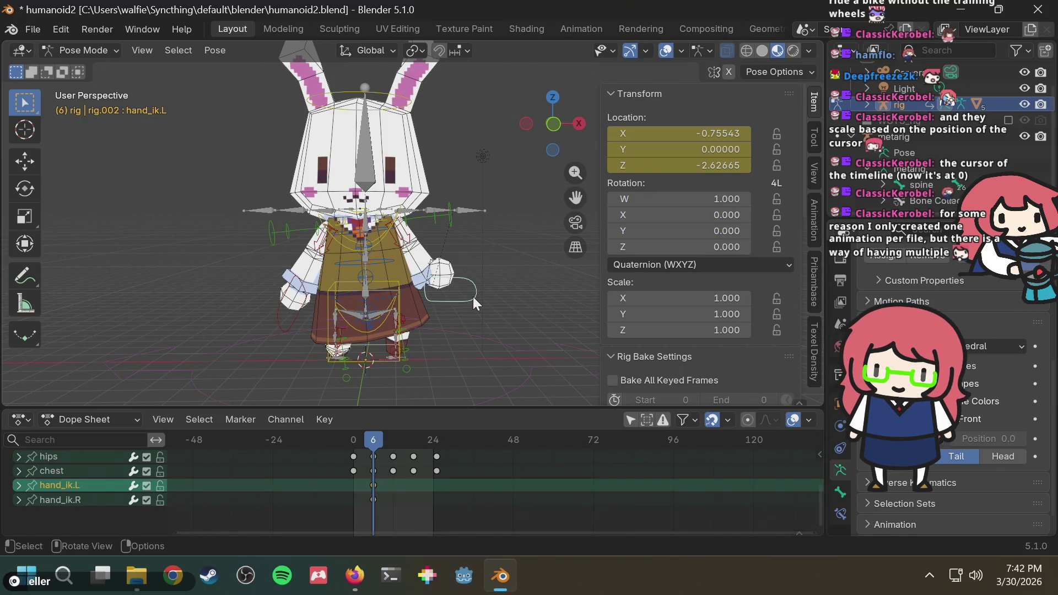
key("alt+Tab")
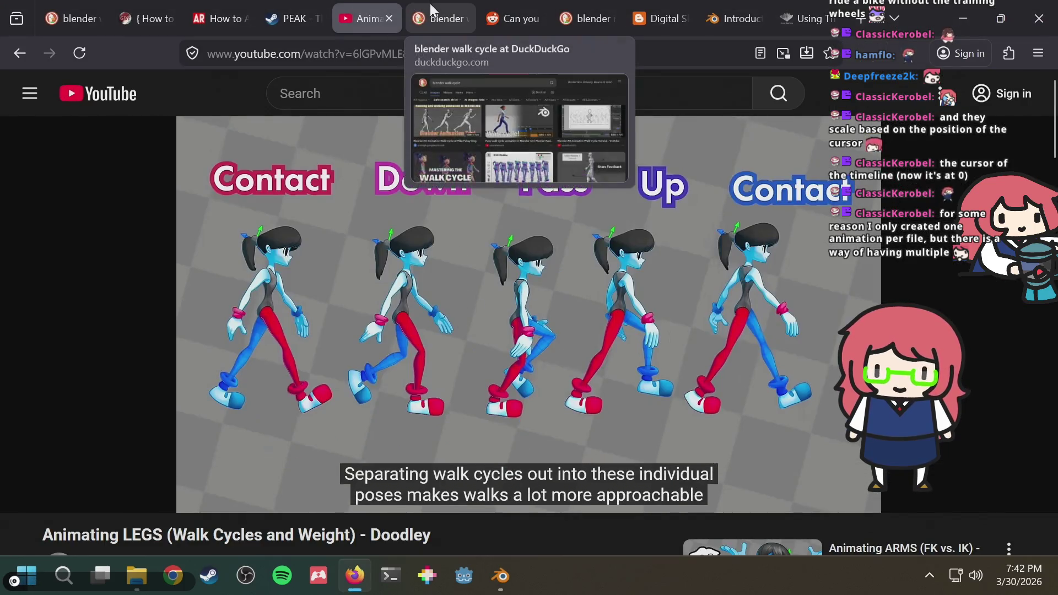
Step: Search the web for 'blender paste keyframe hand rotation' and scan the results
left_click(423, 22)
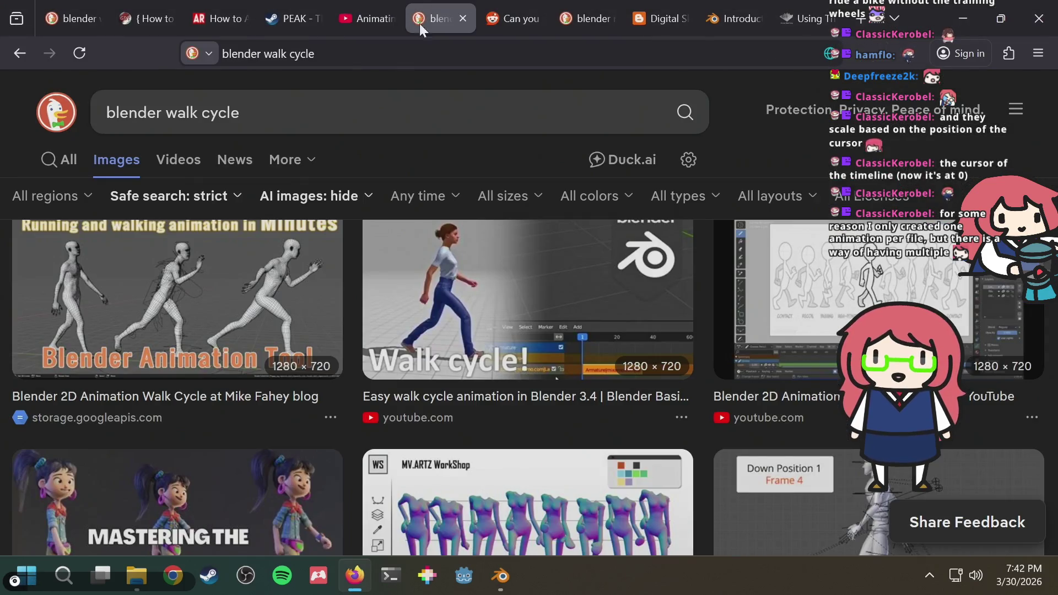
left_click(392, 60)
type("blender pas")
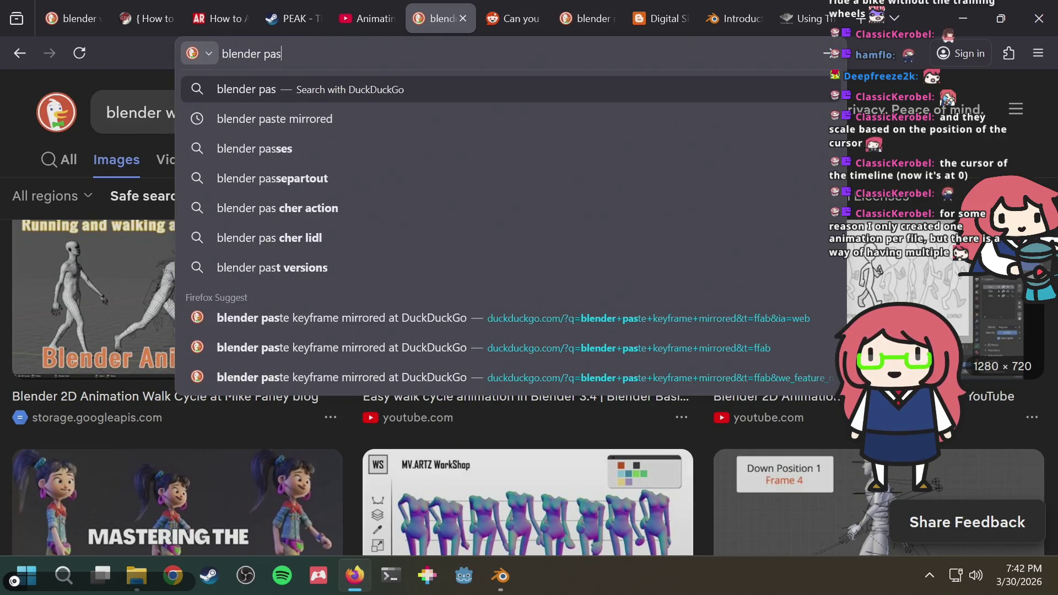
type("te keyframe h")
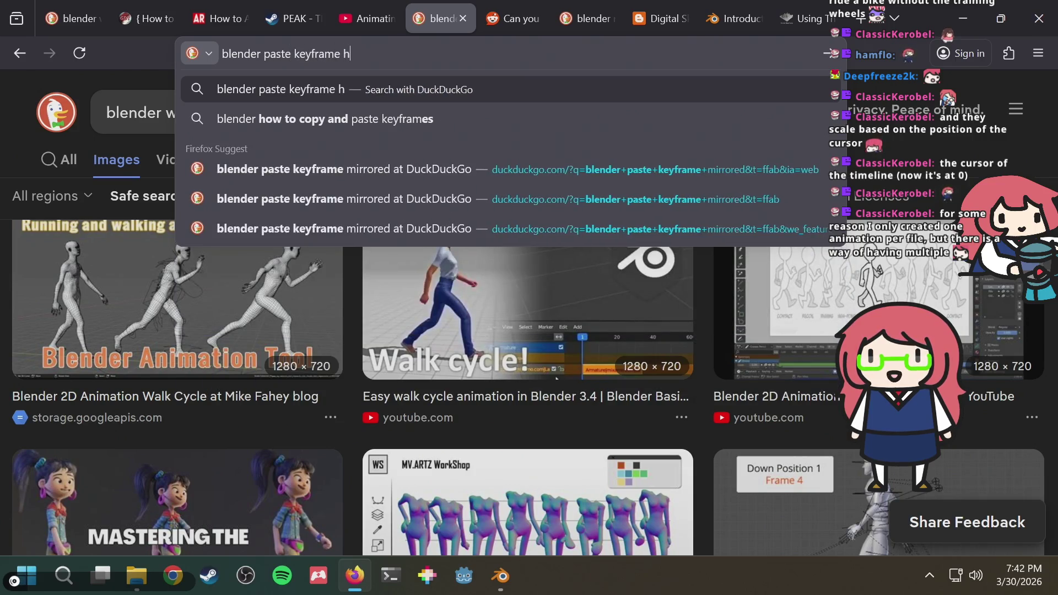
type("and rotation")
key("Return")
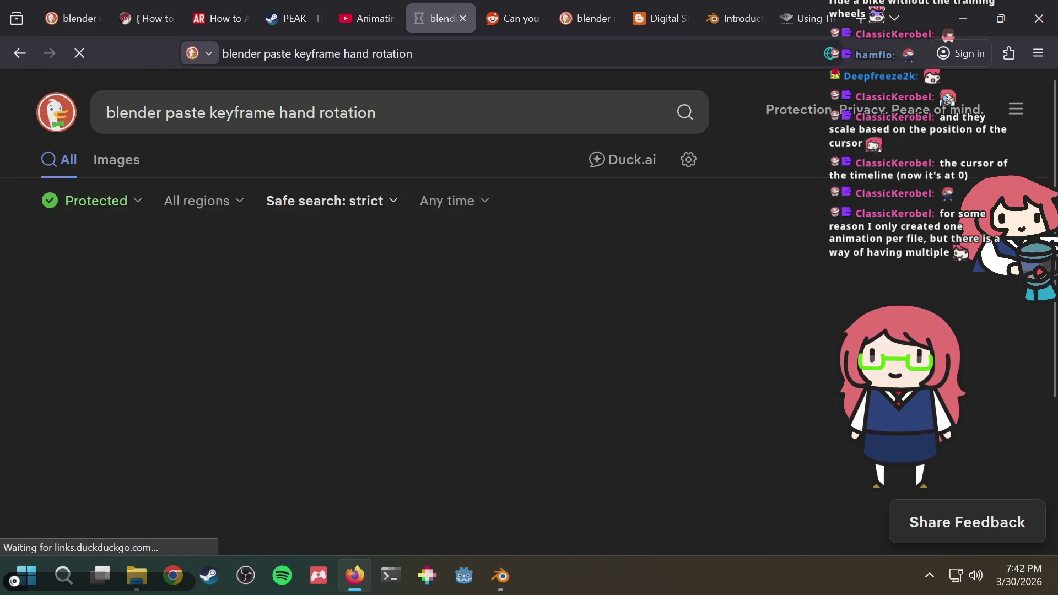
scroll(361, 342, "down", 2)
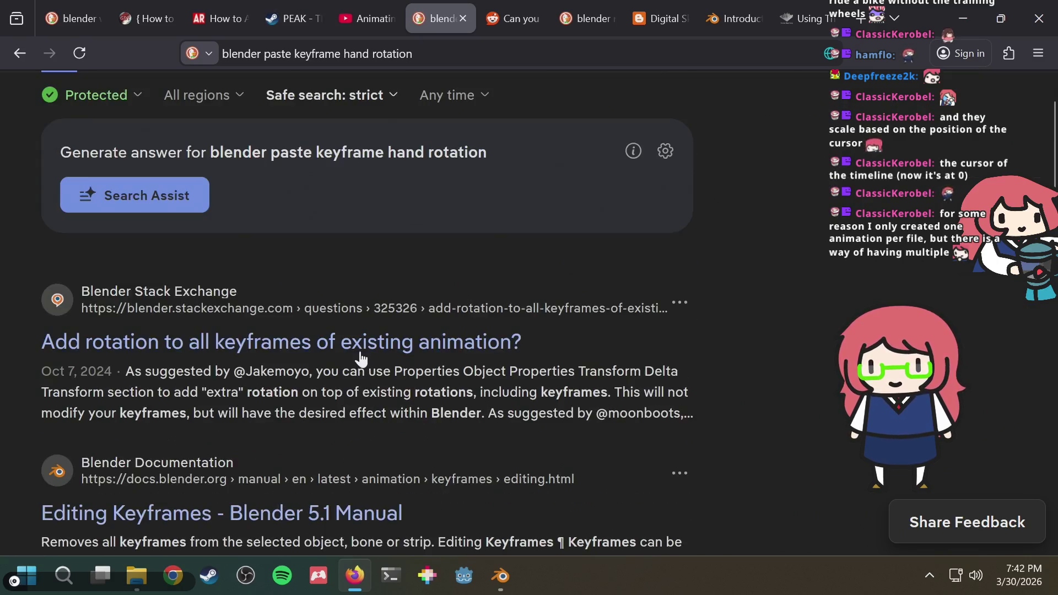
scroll(360, 352, "down", 2)
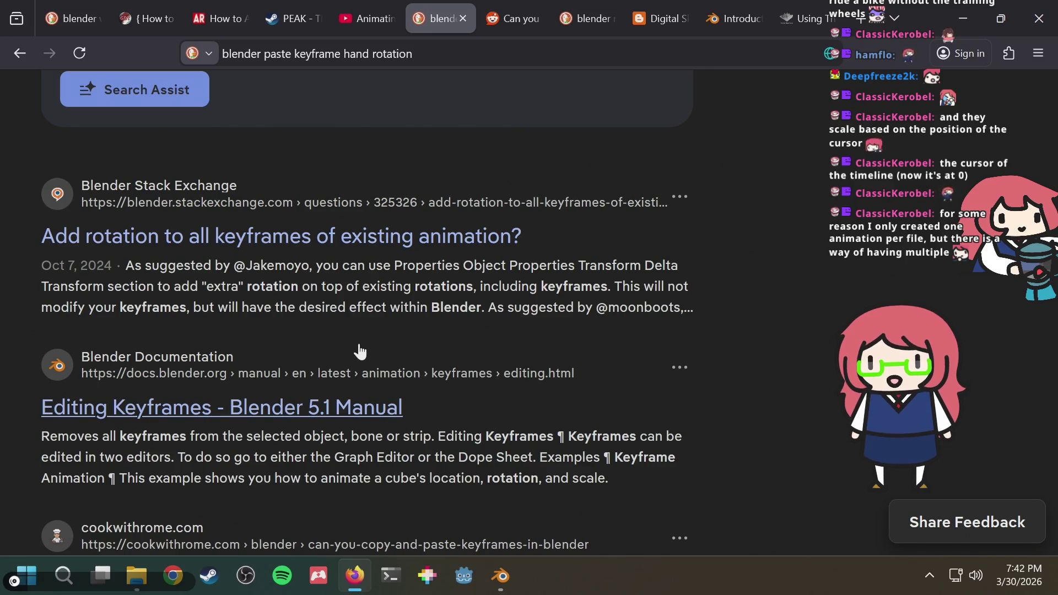
scroll(361, 351, "down", 2)
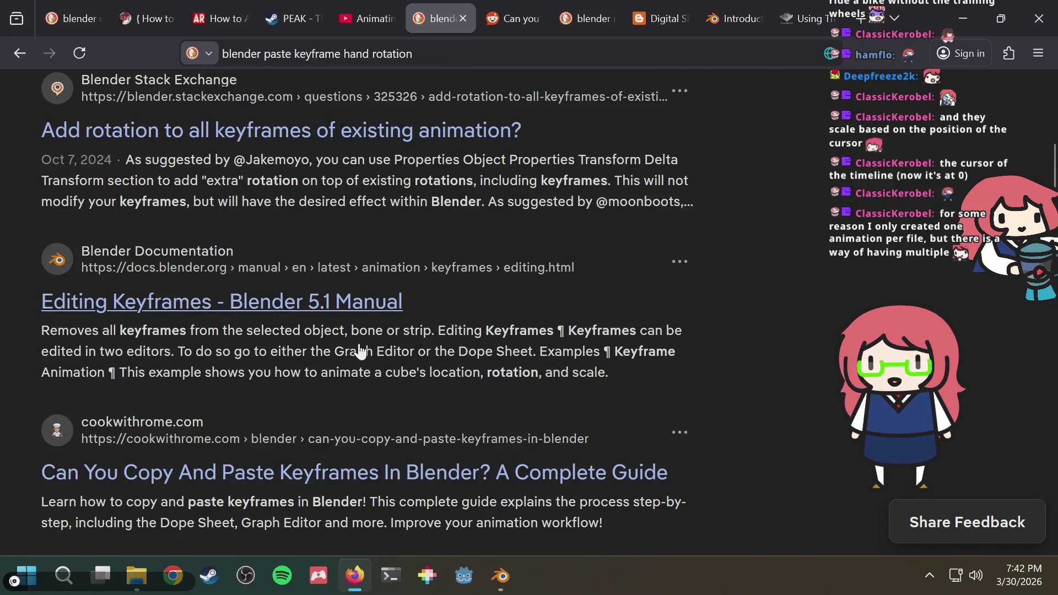
scroll(361, 352, "down", 4)
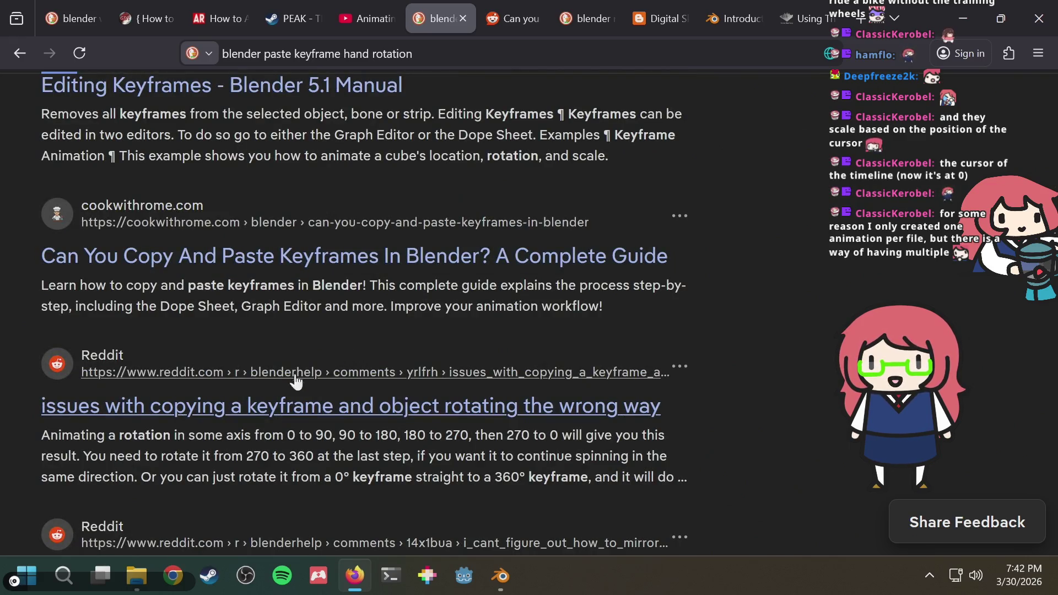
Step: Read the Reddit thread on copied keyframes rotating the wrong way, then return to Blender
left_click(232, 406)
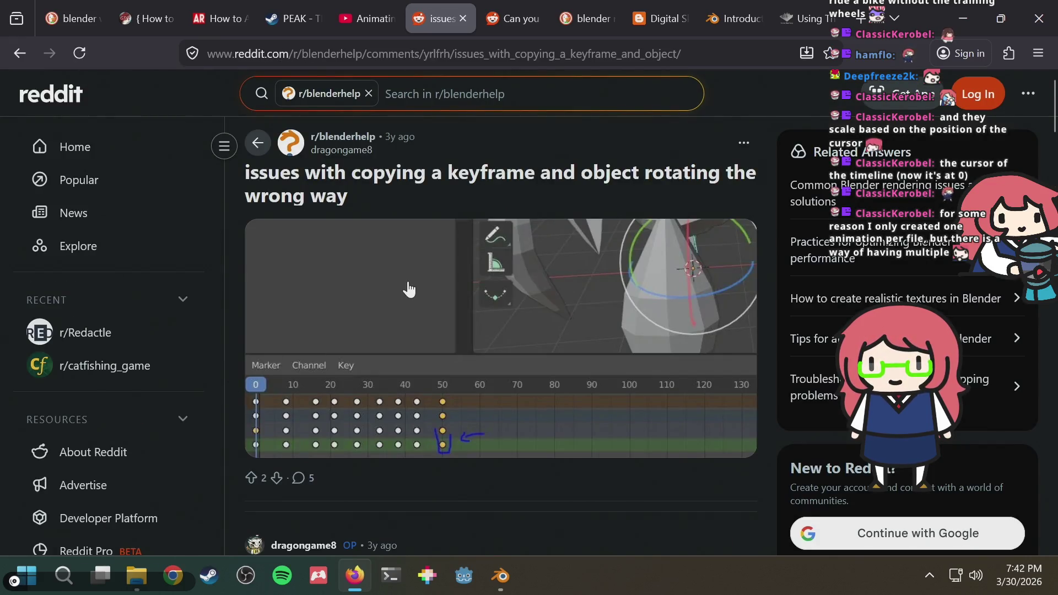
scroll(409, 287, "down", 3)
scroll(483, 309, "down", 5)
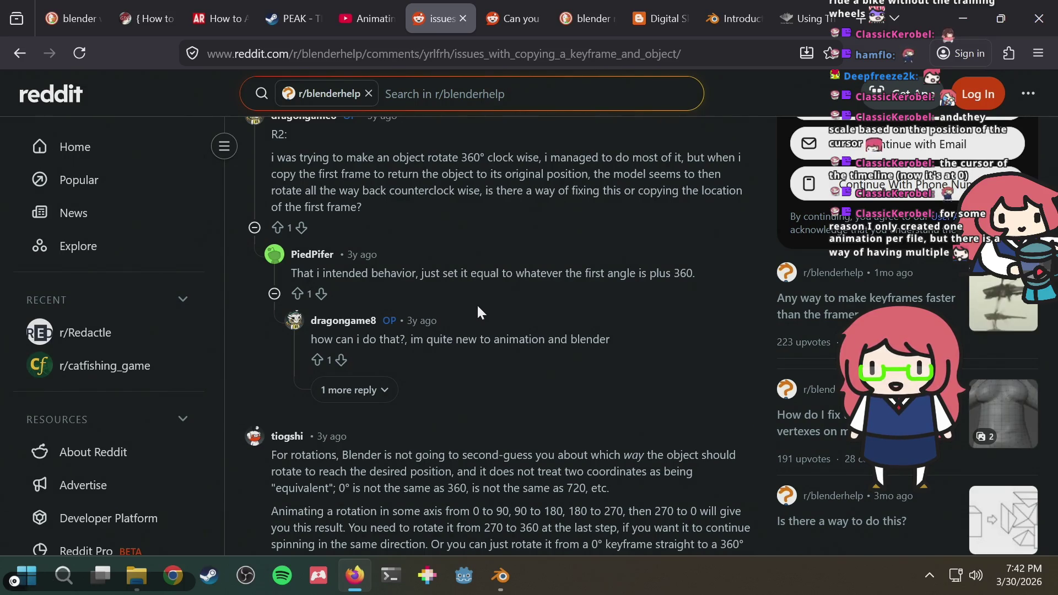
scroll(477, 307, "down", 2)
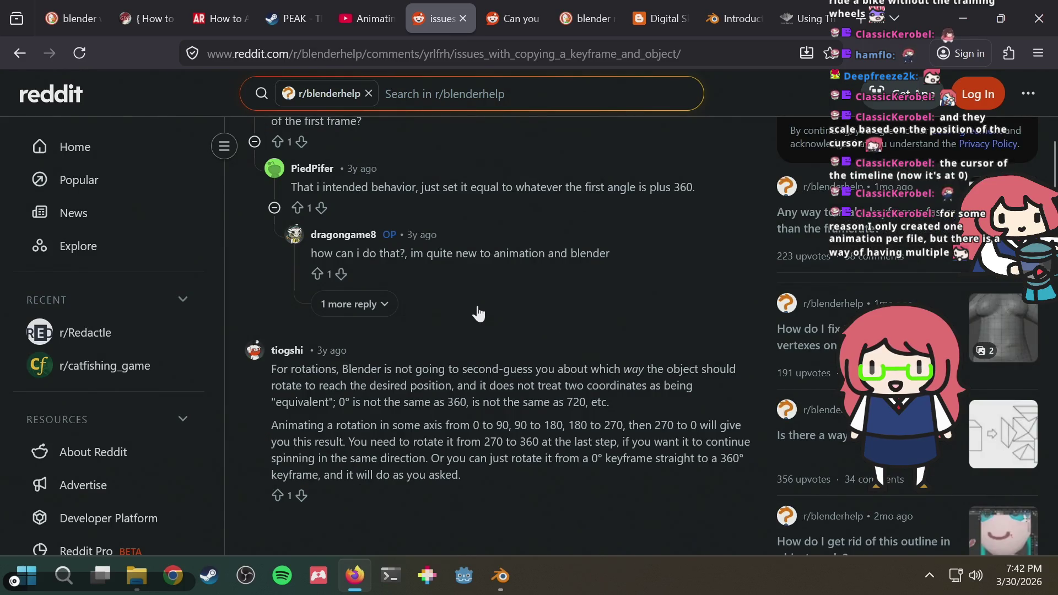
key("alt+Tab")
middle_click_drag(454, 319, 426, 330)
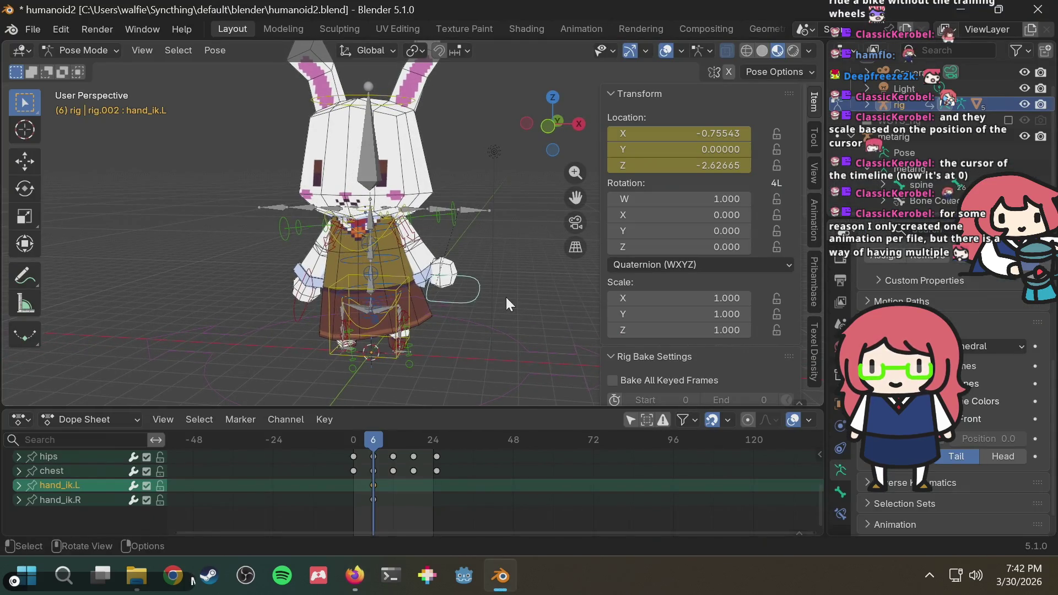
Step: Select the right hand IK control and inspect its quaternion rotation channels in the Dope Sheet
middle_click_drag(506, 296, 462, 303)
left_click(19, 495)
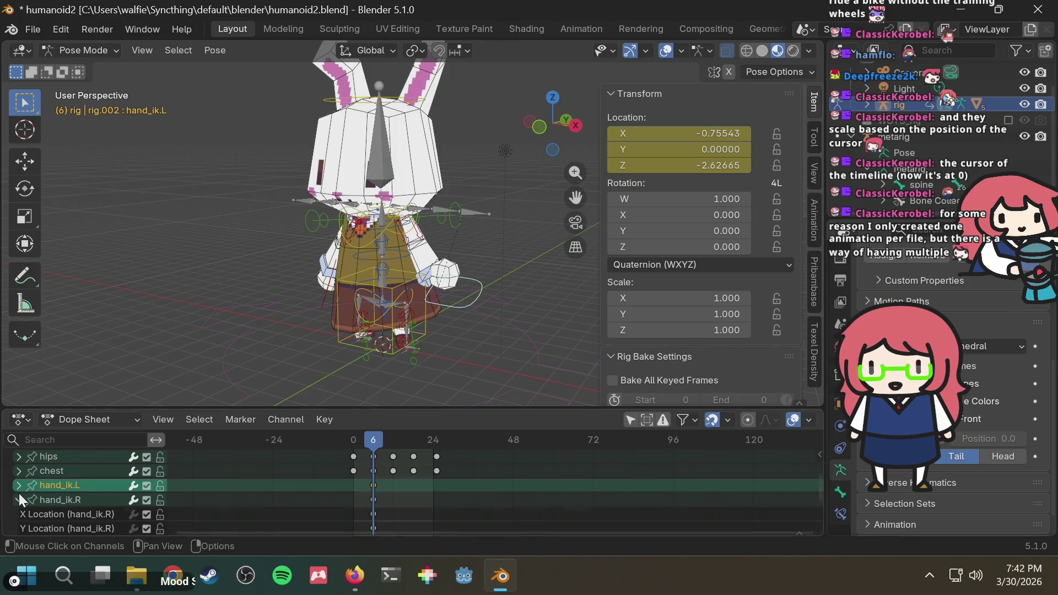
left_click(18, 495)
middle_click_drag(159, 360, 287, 359)
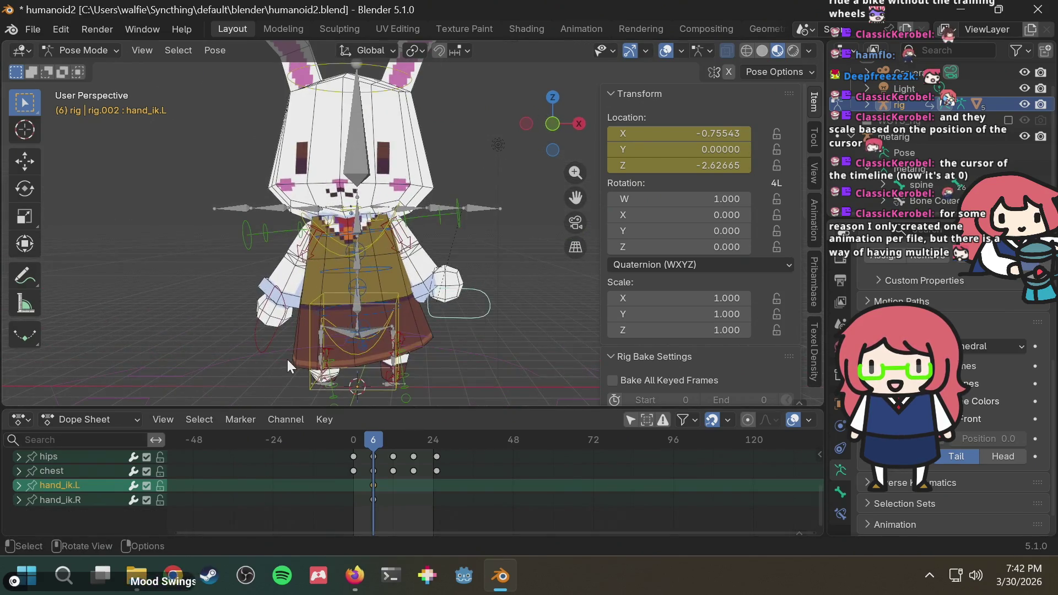
left_click(261, 334)
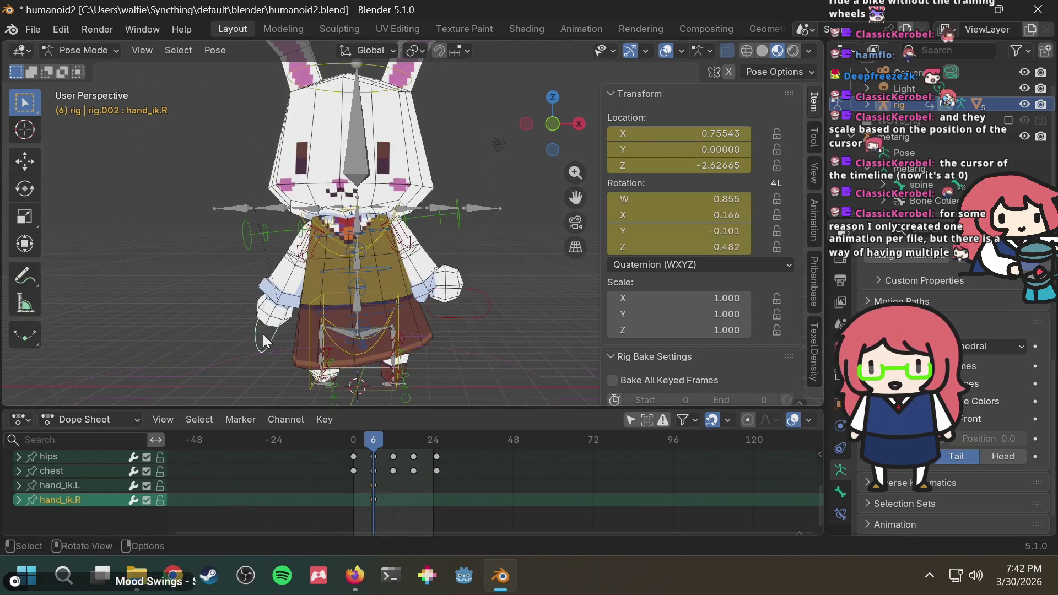
left_click(20, 499)
scroll(86, 499, "down", 4)
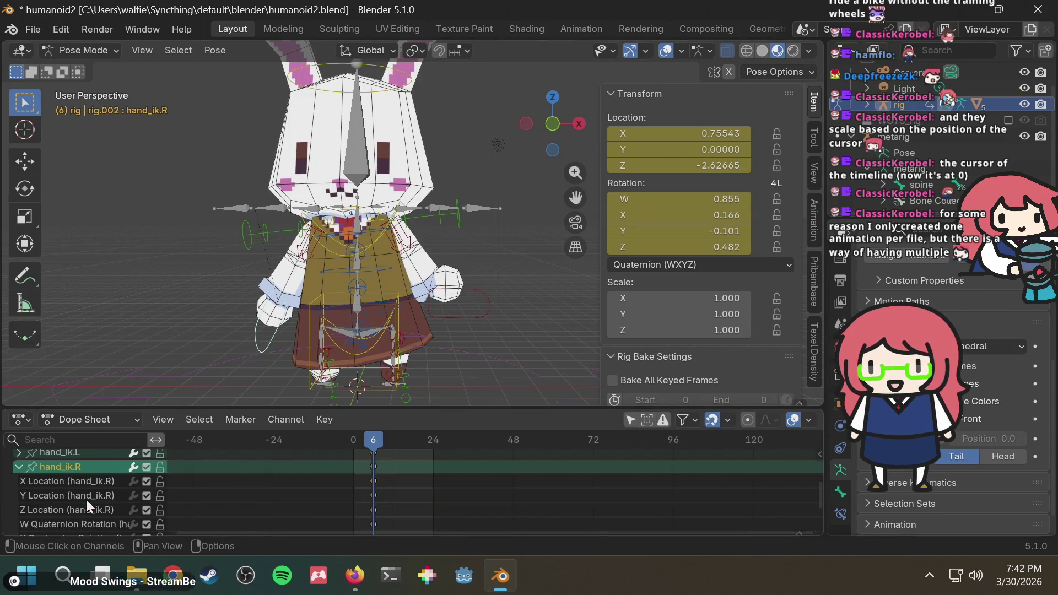
scroll(88, 500, "up", 2)
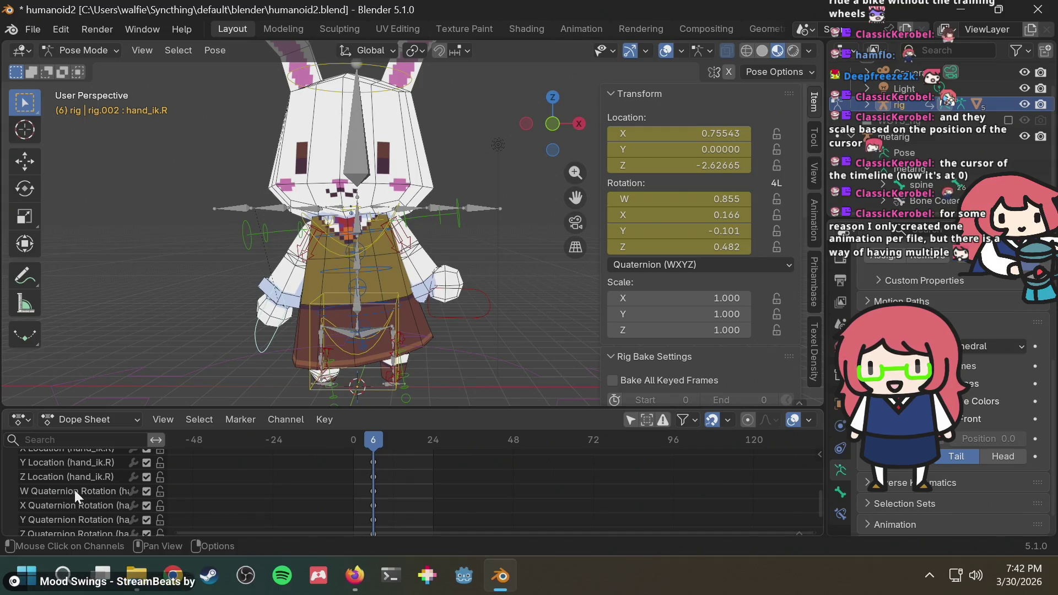
left_click(75, 490)
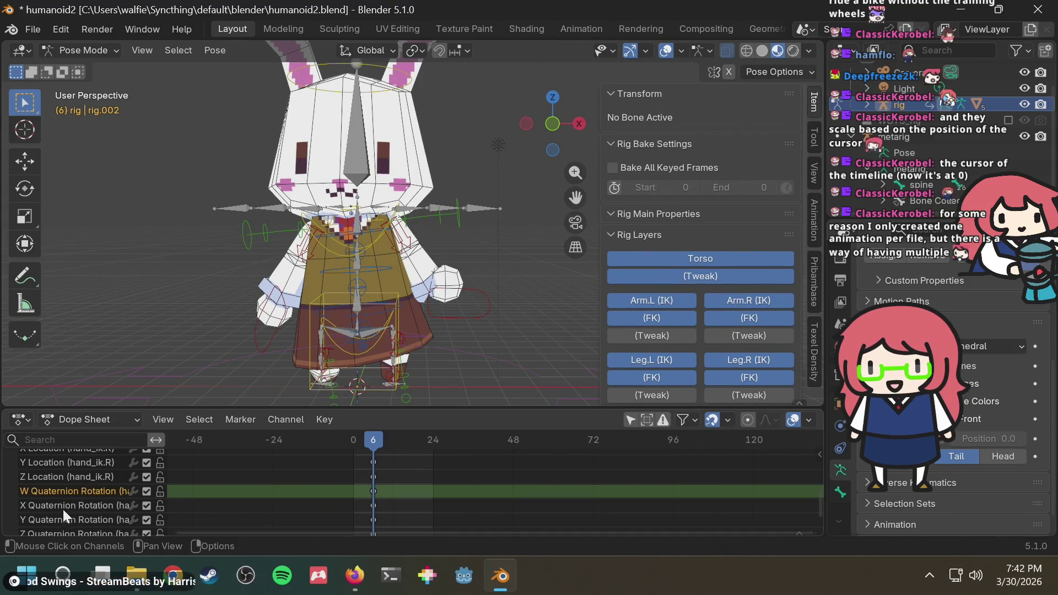
left_click(63, 505)
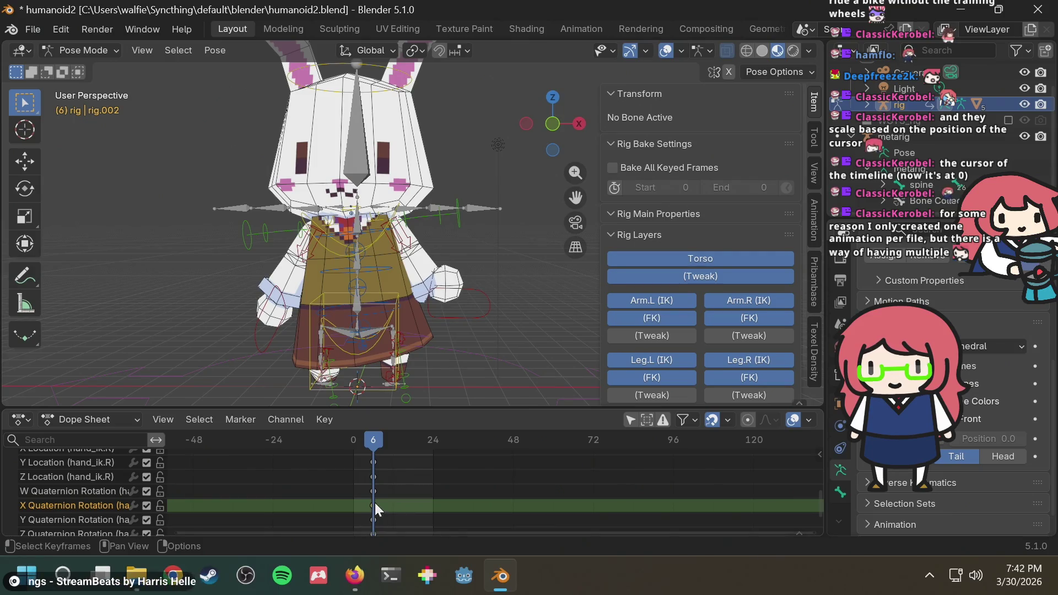
Step: Select hand_ik.R's keyframes at frame 6 and paste them onto hand_ik.L
scroll(290, 487, "up", 1)
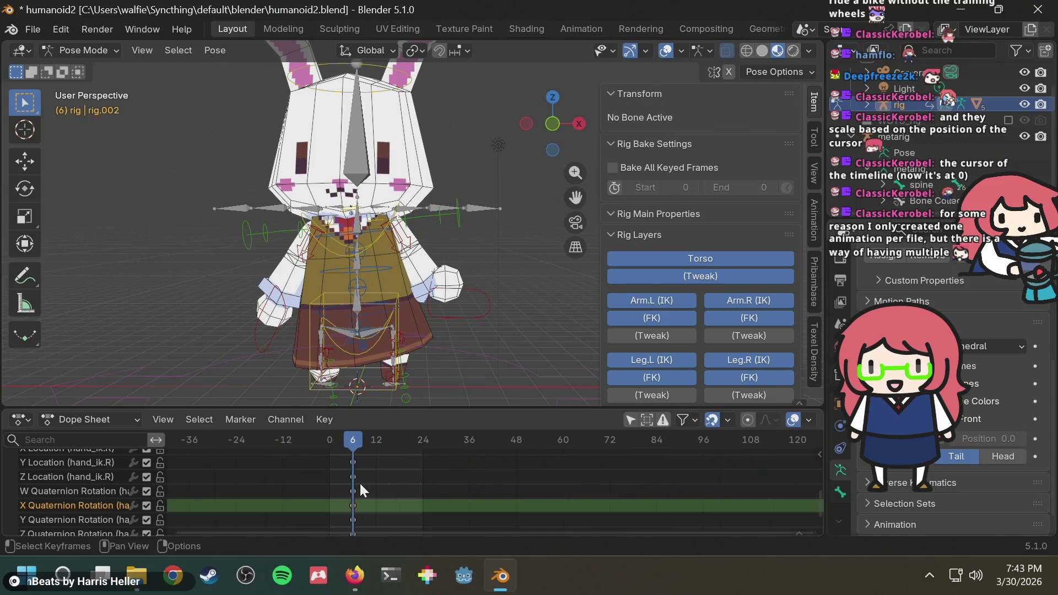
scroll(359, 482, "up", 2, "shift")
scroll(359, 482, "down", 3, "shift")
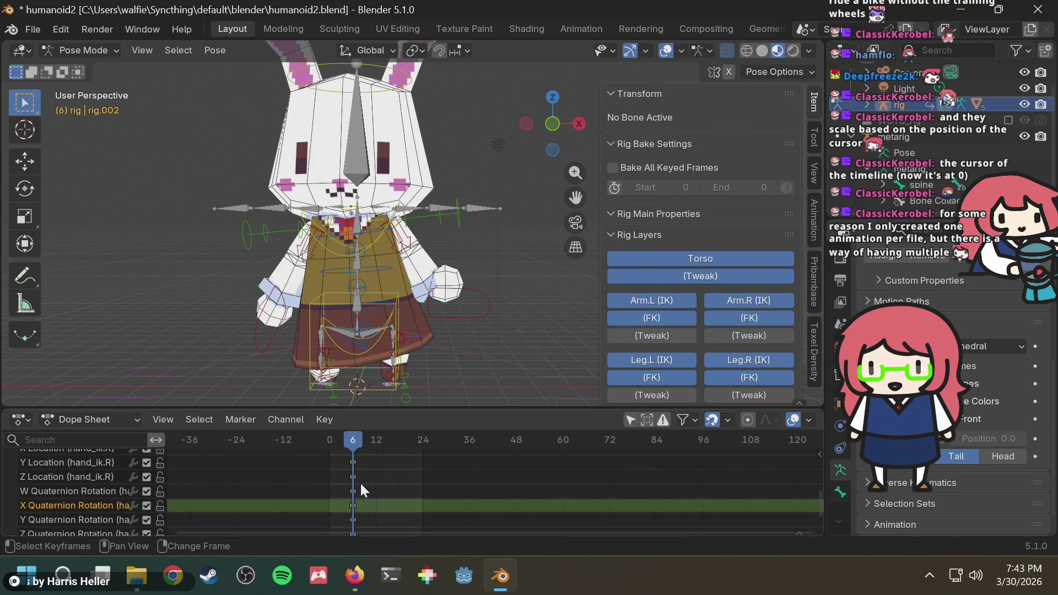
scroll(359, 482, "up", 3, "shift")
left_click(352, 466)
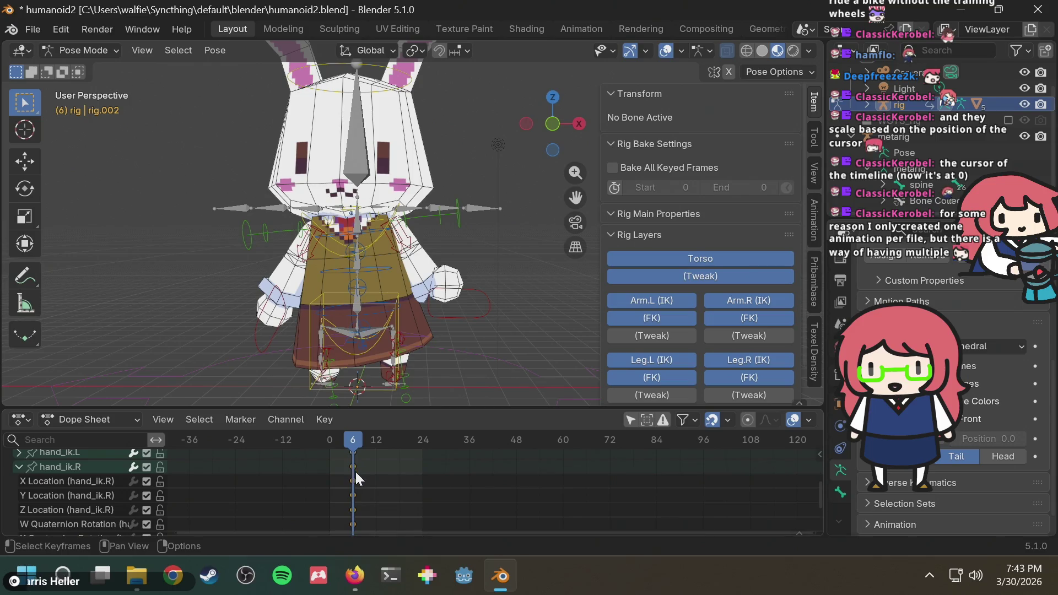
left_click(19, 466)
left_click(19, 484)
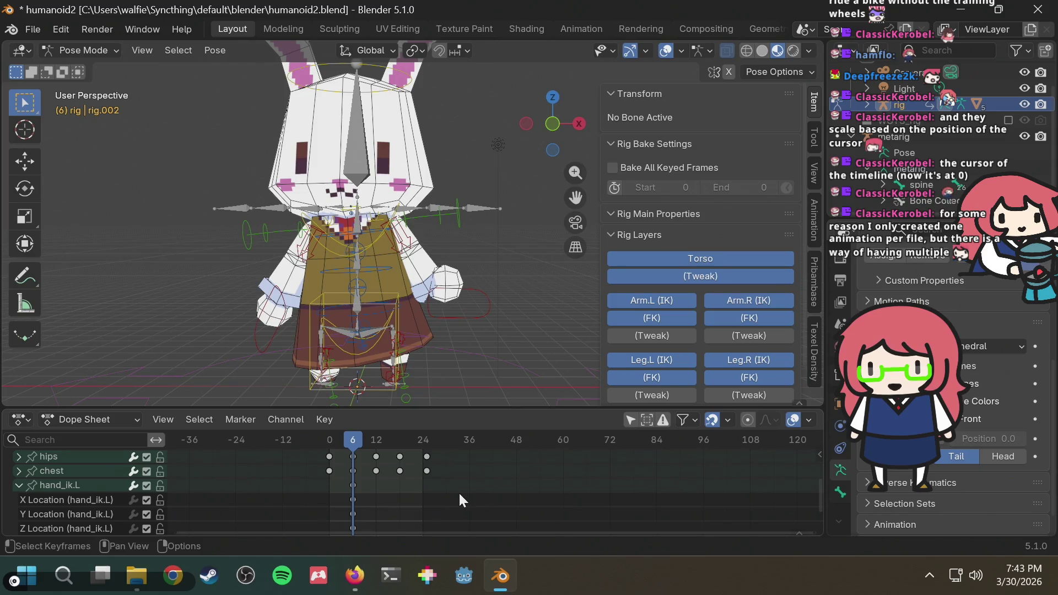
key("ctrl+v")
Step: Reposition the left hand IK control, then paste hand_ik.R's frame-6 keys onto hand_ik.L again
scroll(354, 485, "up", 1)
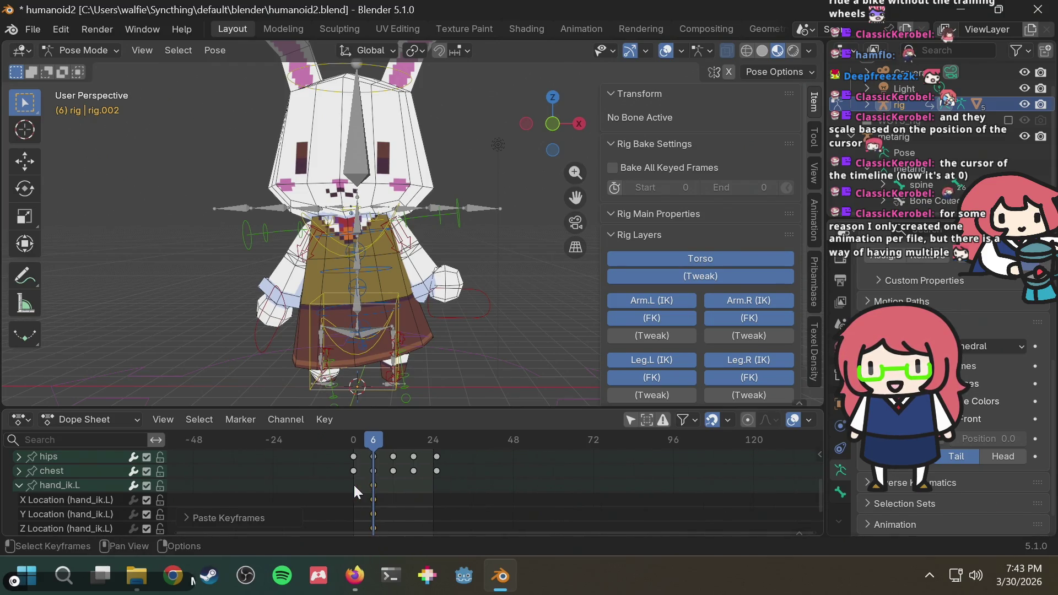
middle_click_drag(410, 489, 419, 444)
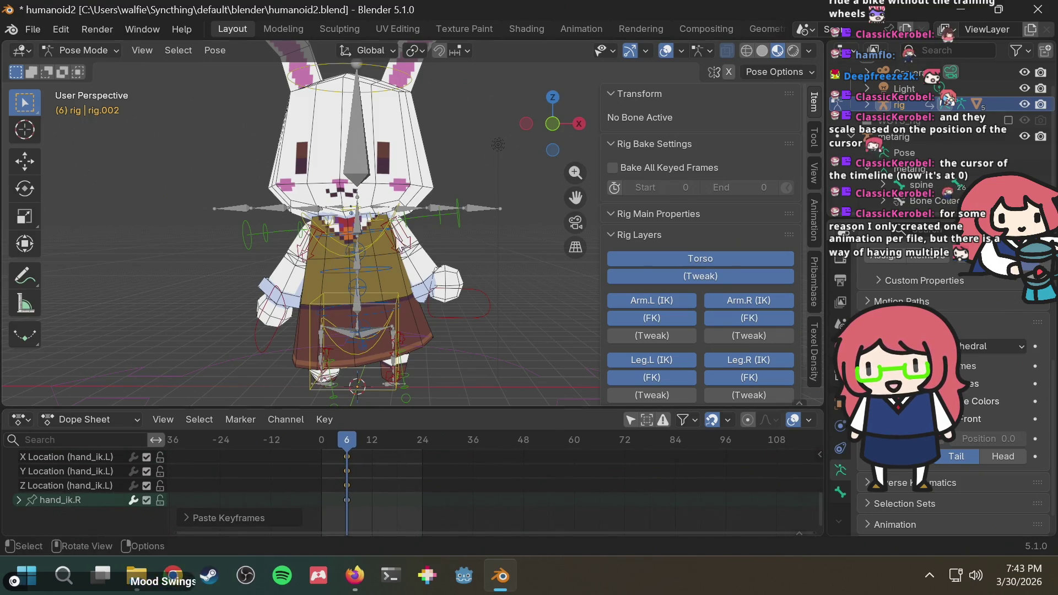
left_click(481, 300)
key("g")
left_click(463, 333)
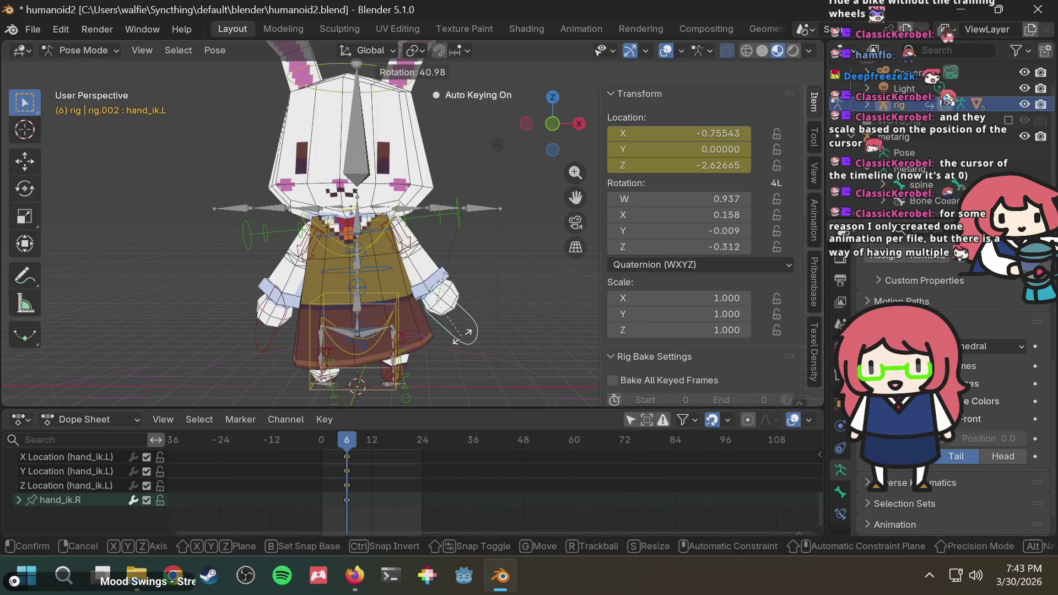
scroll(339, 491, "down", 3)
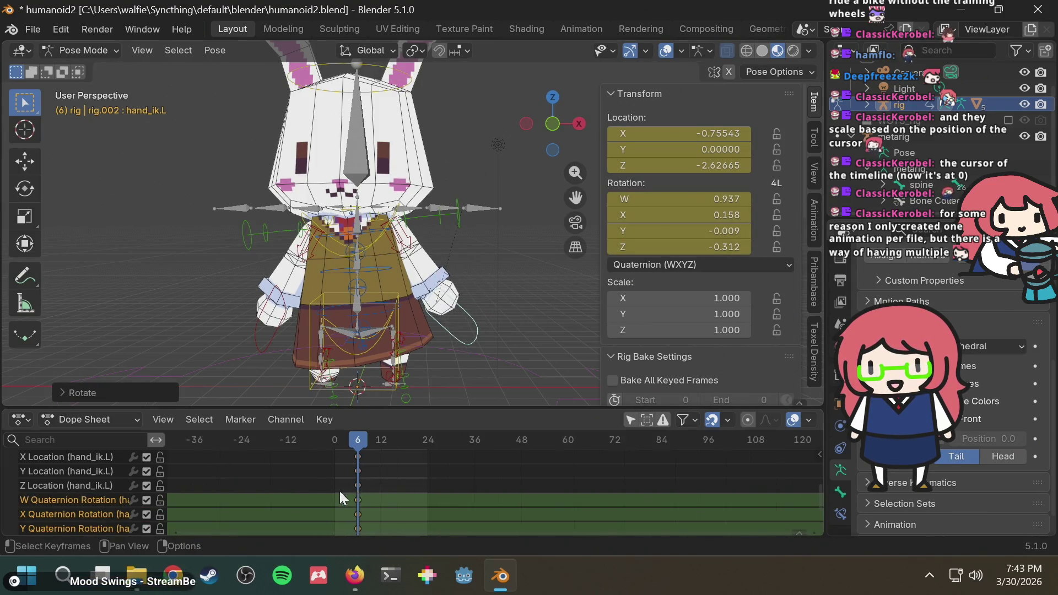
scroll(407, 493, "up", 1)
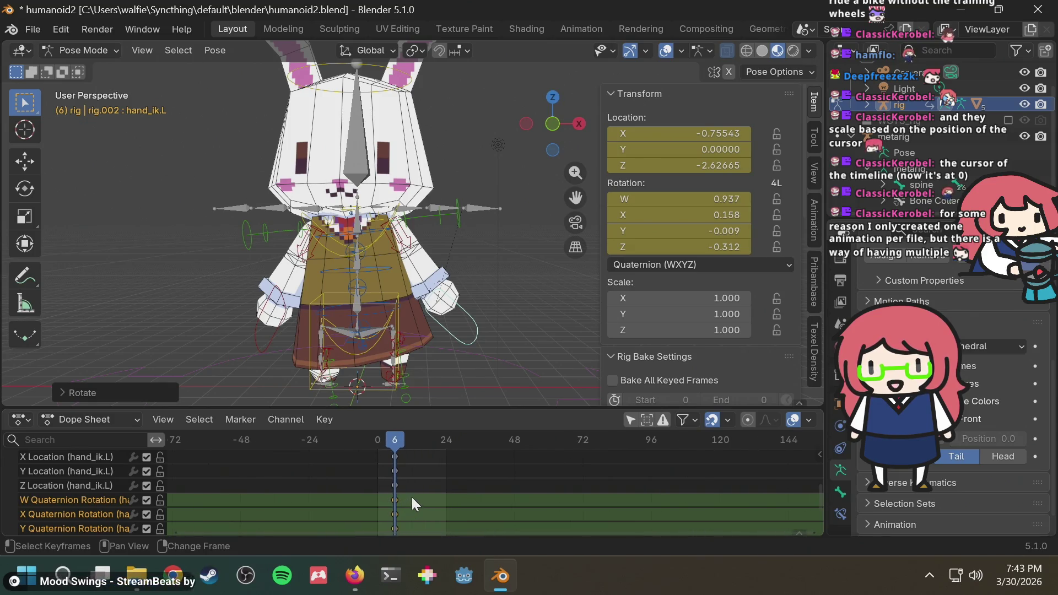
scroll(412, 497, "down", 2)
left_click(395, 499)
scroll(411, 491, "up", 1)
scroll(408, 474, "up", 5)
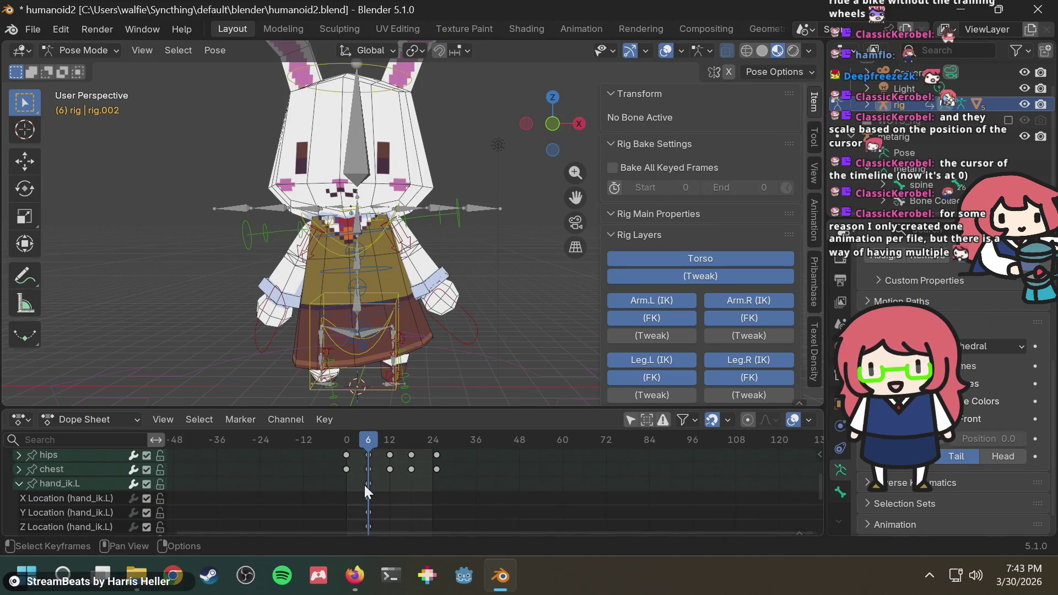
key("ctrl+v")
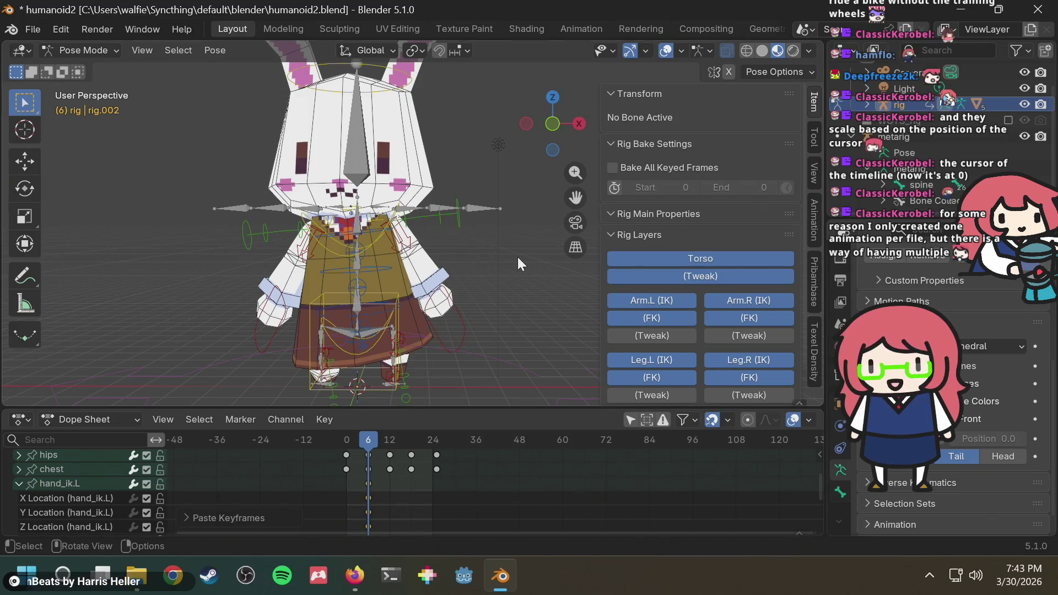
Step: Save the blend file and compare the rig's side and back views with the walk-cycle video
middle_click_drag(517, 256, 337, 291)
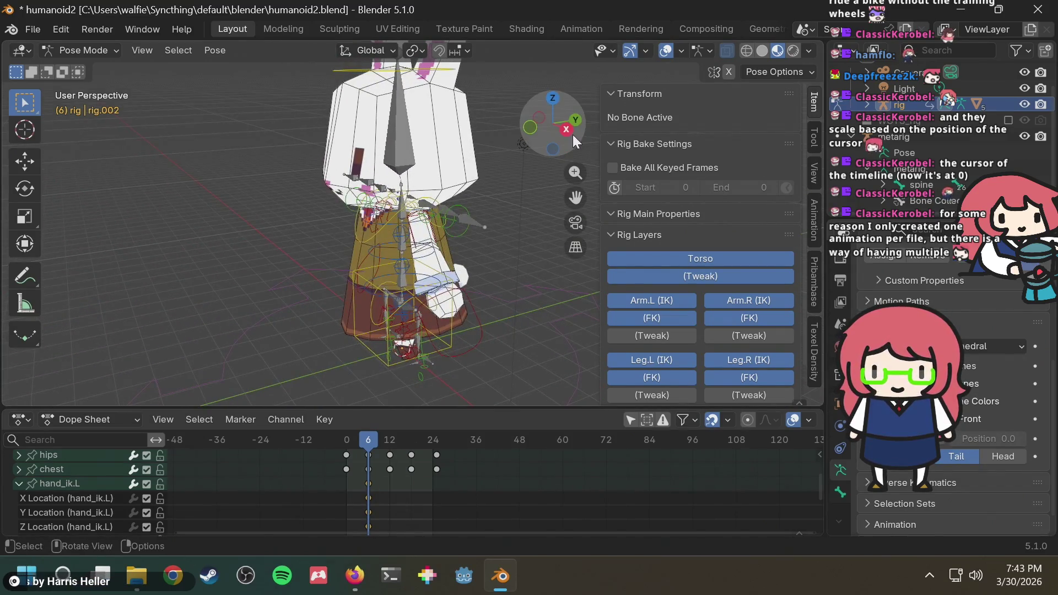
left_click(561, 124)
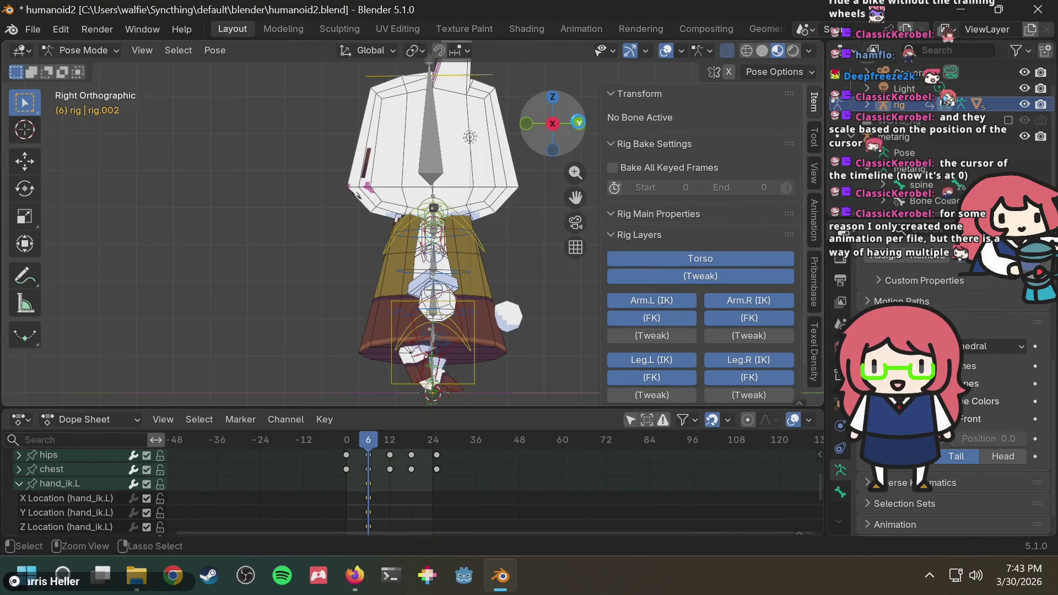
key("ctrl+s")
left_click(575, 124)
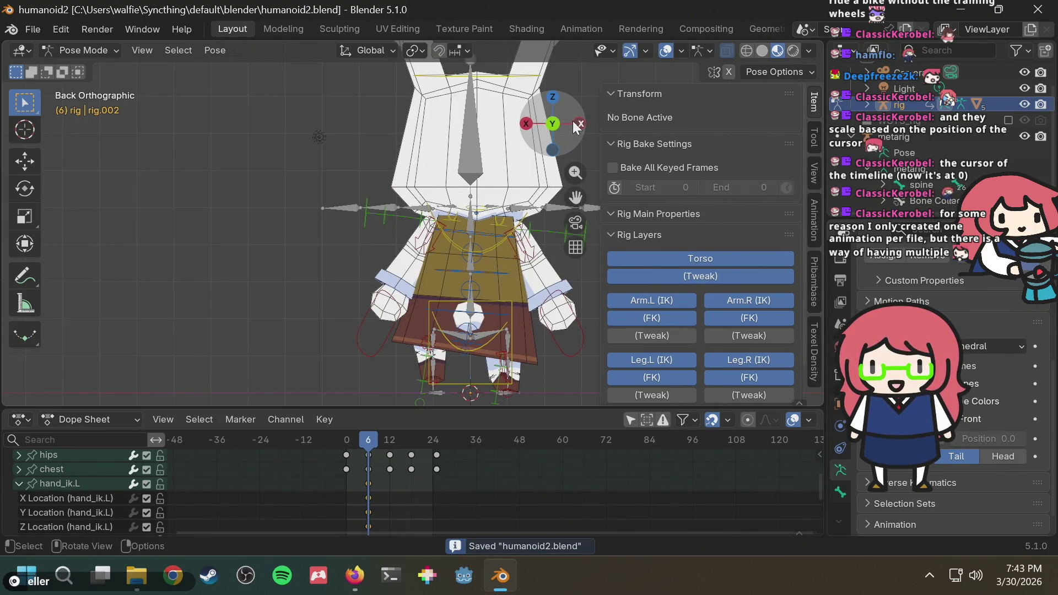
left_click(578, 125)
key("alt+Tab")
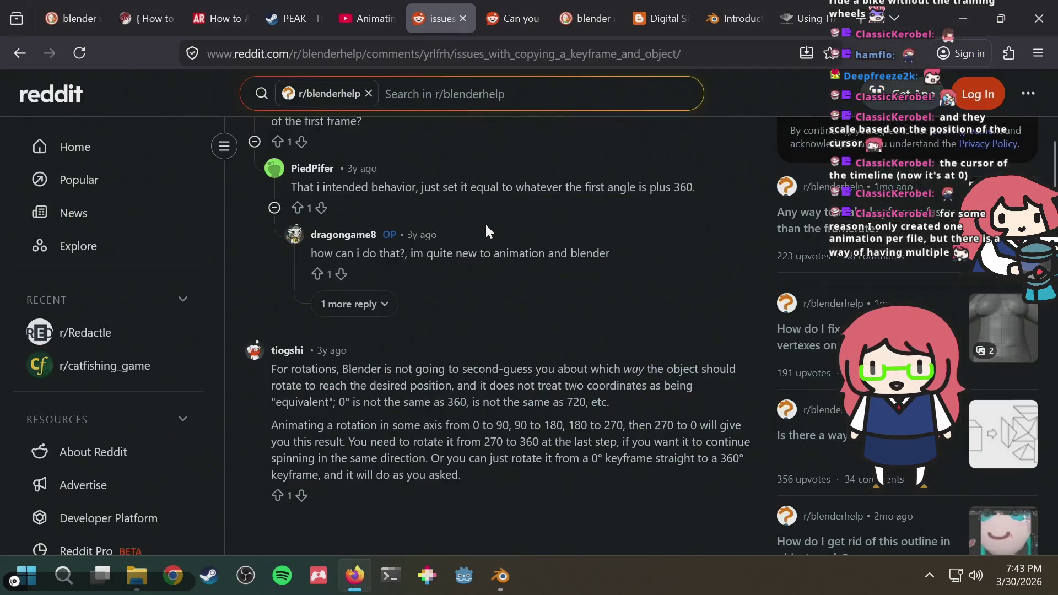
key("ctrl+shift+Tab")
key("alt+Tab")
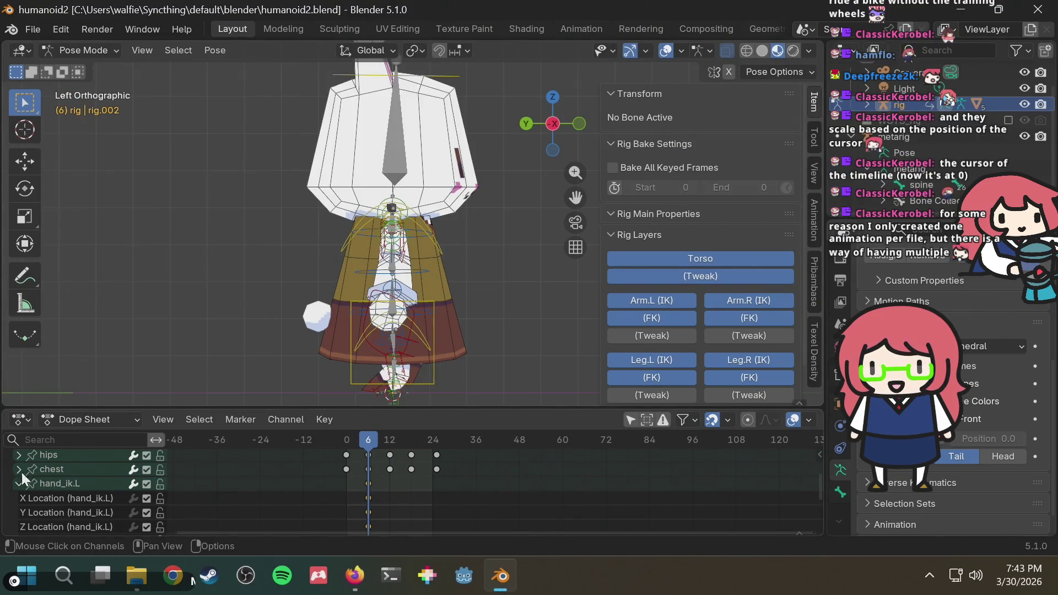
Step: Move the current frame to 18 and paste the copied hand IK keys there
left_click(16, 484)
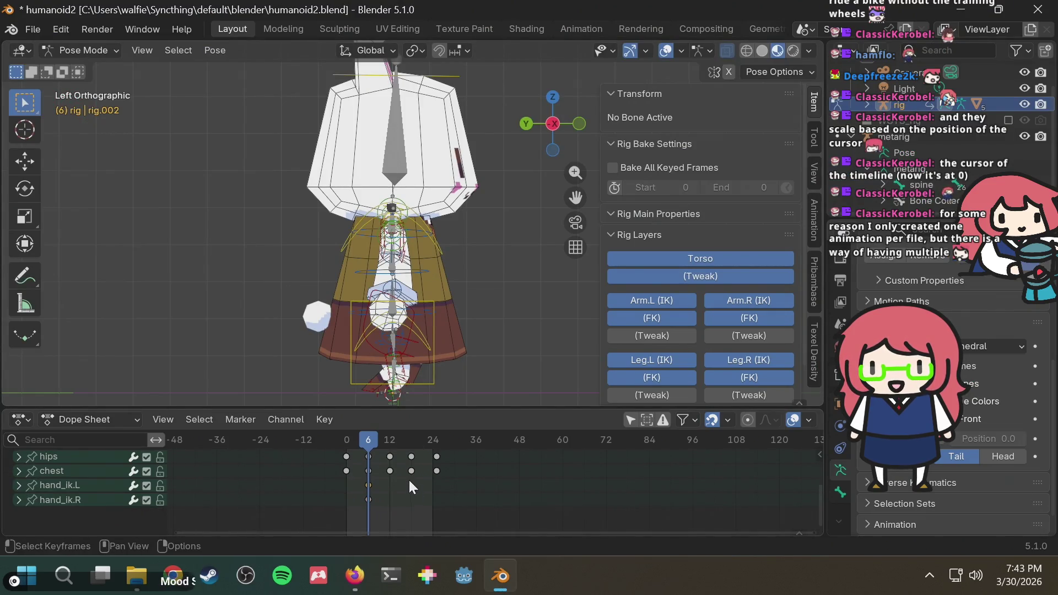
scroll(407, 482, "up", 2)
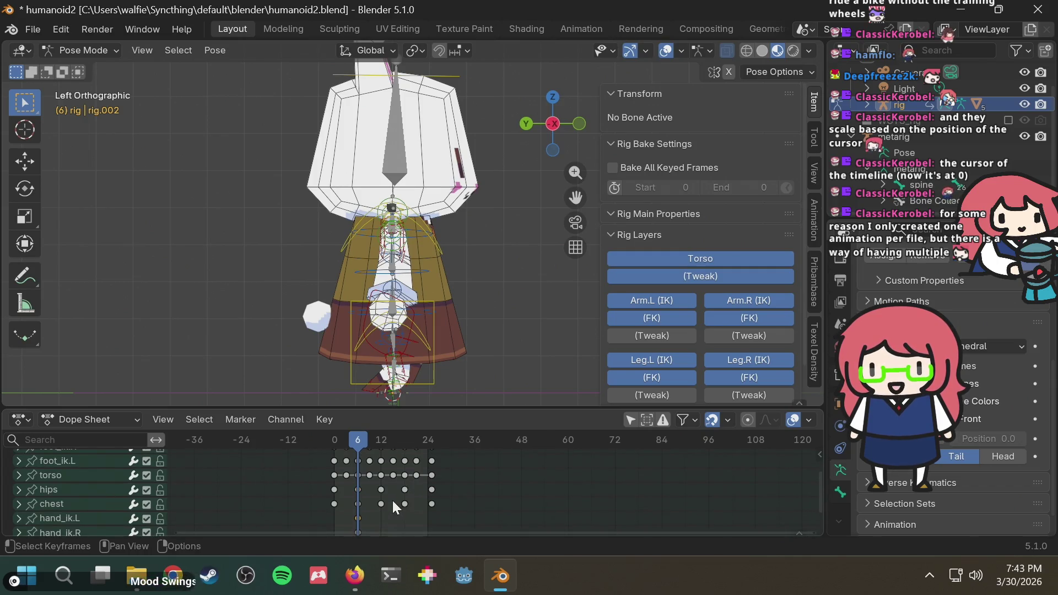
scroll(393, 498, "down", 1)
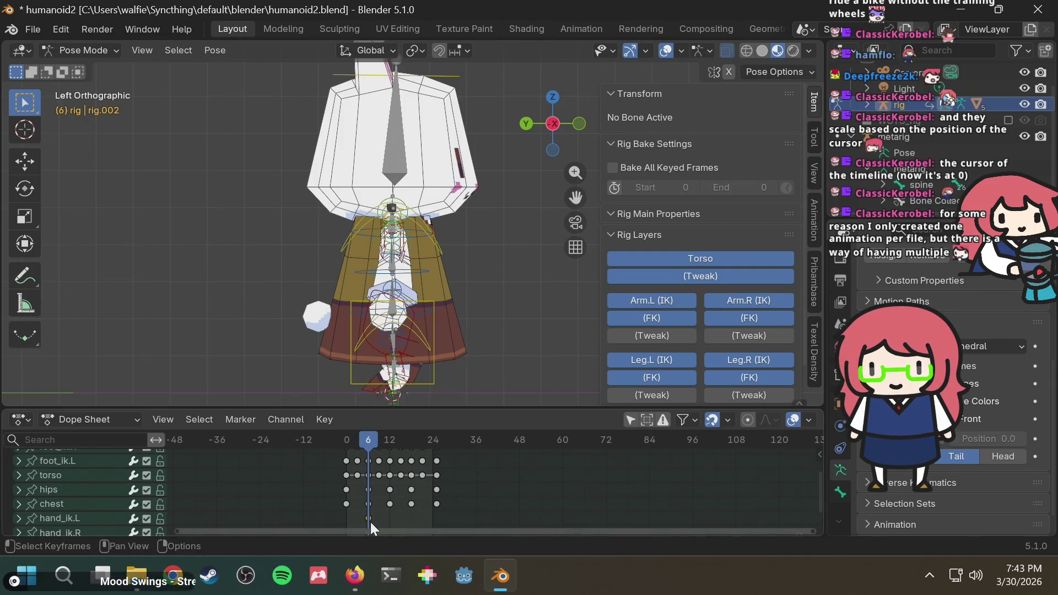
scroll(402, 507, "down", 2)
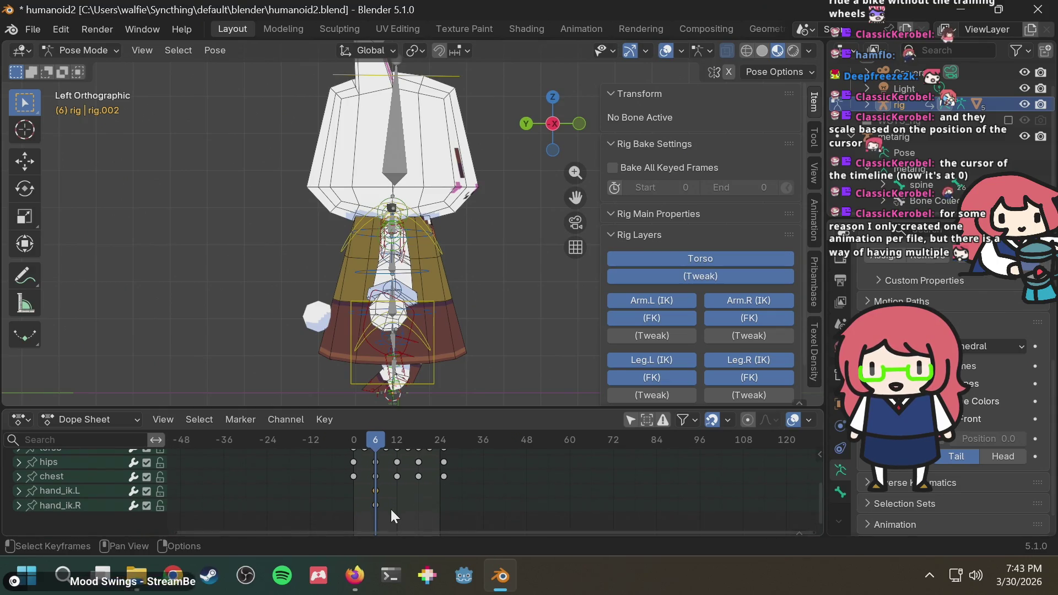
mouse_move(411, 438)
left_mouse_down()
mouse_move(420, 438)
mouse_move(352, 442)
left_mouse_up()
key("ctrl+v")
key("alt+Tab")
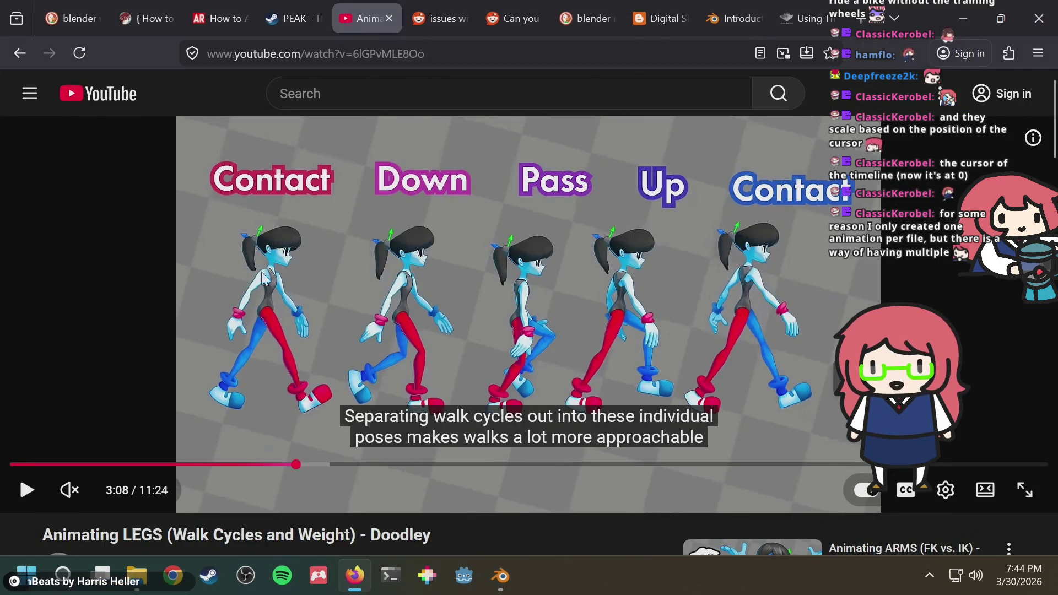
key("alt+Tab")
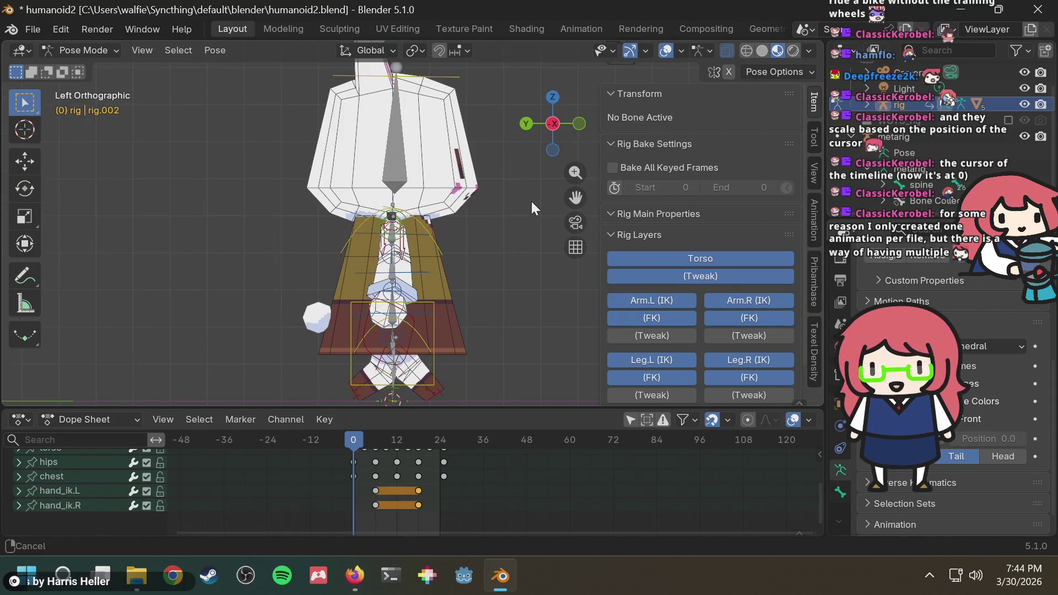
key("alt+Tab")
key("alt+Tab")
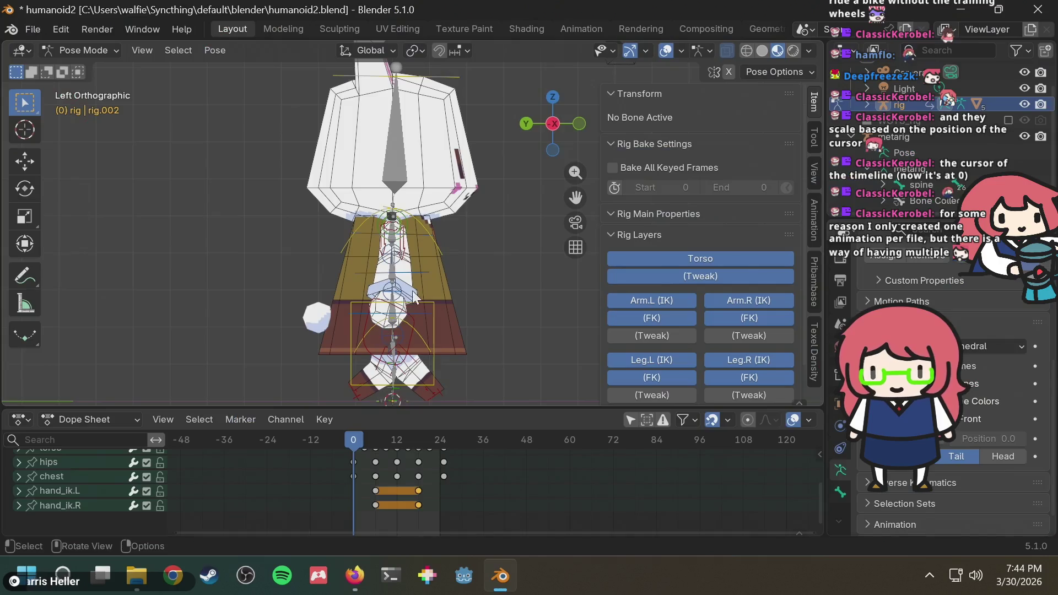
left_click(414, 322)
key("alt+Tab")
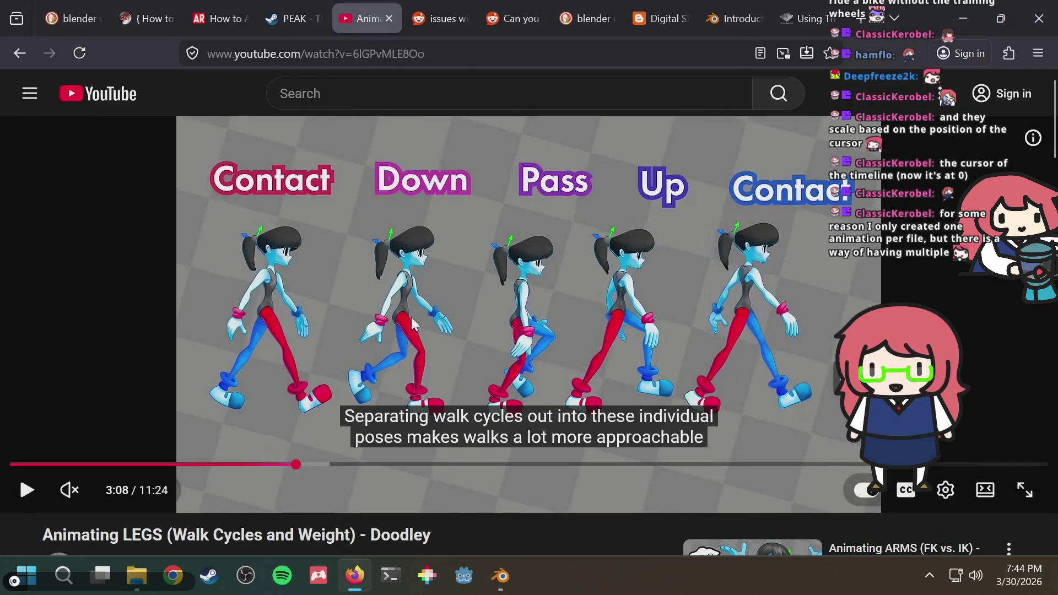
key("alt+Tab")
key("alt+Tab")
key("alt+Tab")
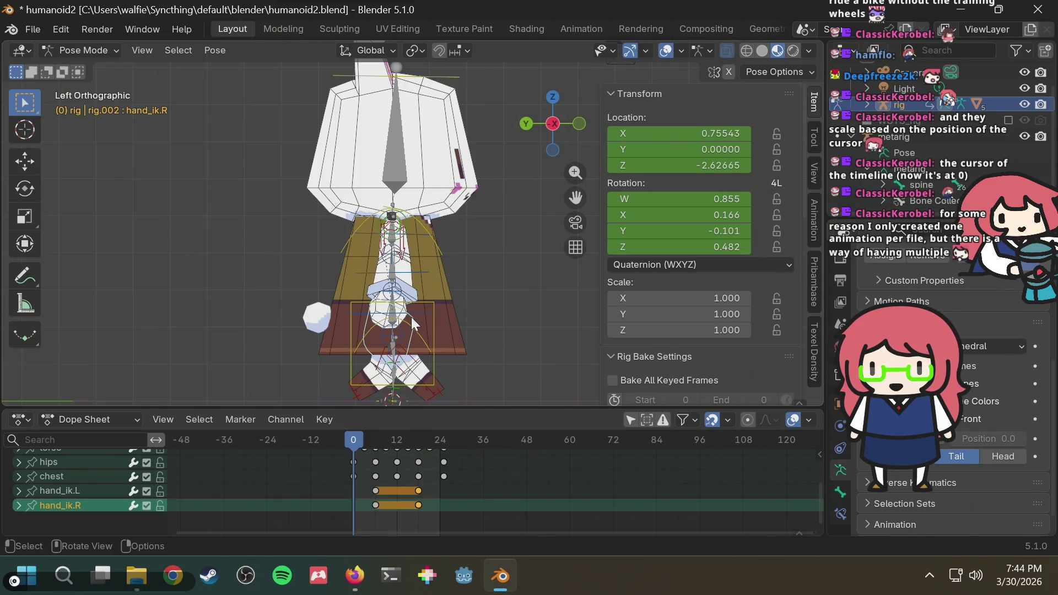
key("g")
Step: Move the right hand IK control along Y to 1.42731, keying it at frame 0
key("y")
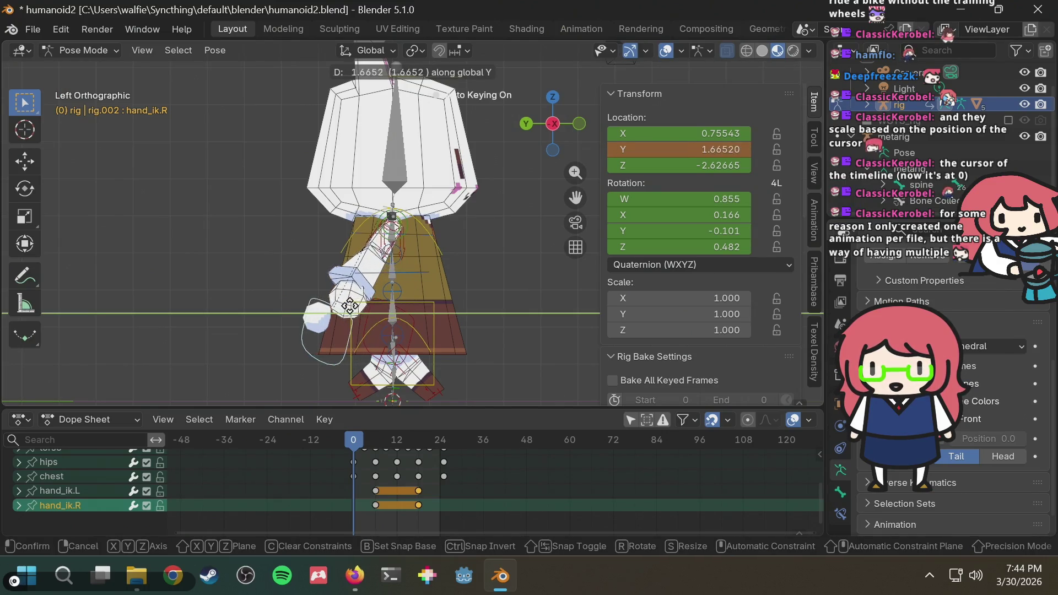
left_click(359, 314)
mouse_move(462, 282)
middle_mouse_down()
mouse_move(545, 292)
mouse_move(514, 258)
middle_mouse_up()
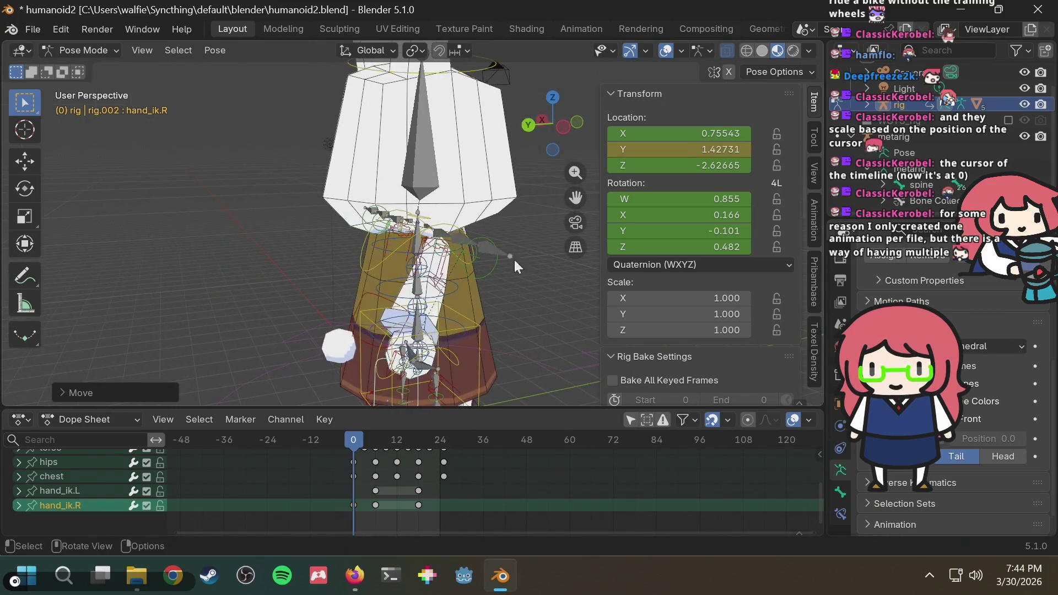
left_click(523, 130)
left_click(556, 125)
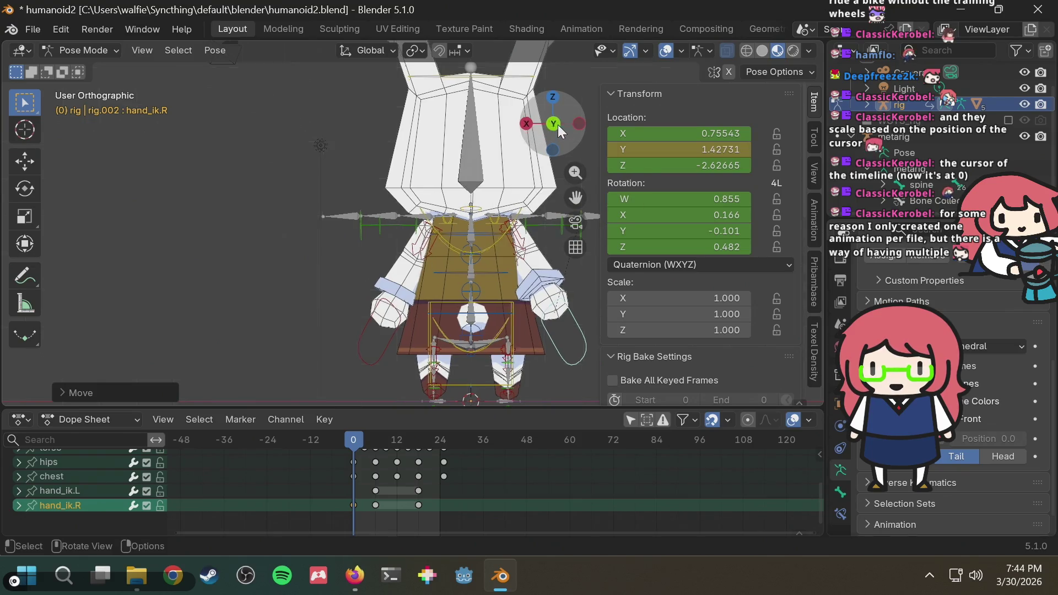
left_click(557, 124)
mouse_move(553, 128)
left_mouse_down()
mouse_move(472, 234)
mouse_move(352, 221)
mouse_move(390, 236)
left_mouse_up()
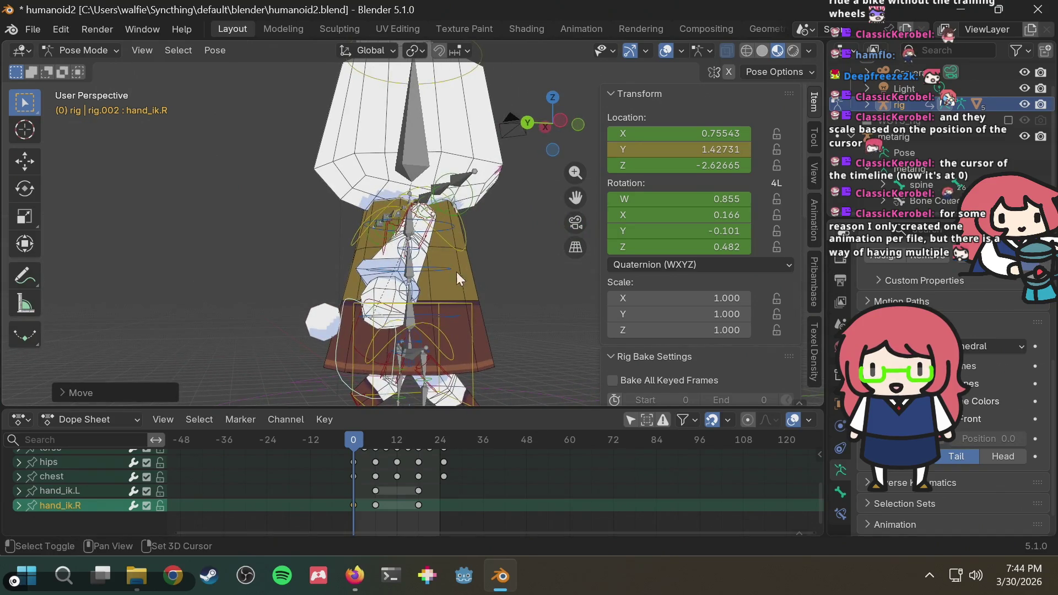
Step: Reselect hand_ik.R and check its position from the back, side, front and left views
scroll(486, 286, "down", 3)
left_click(371, 313)
left_click(370, 313)
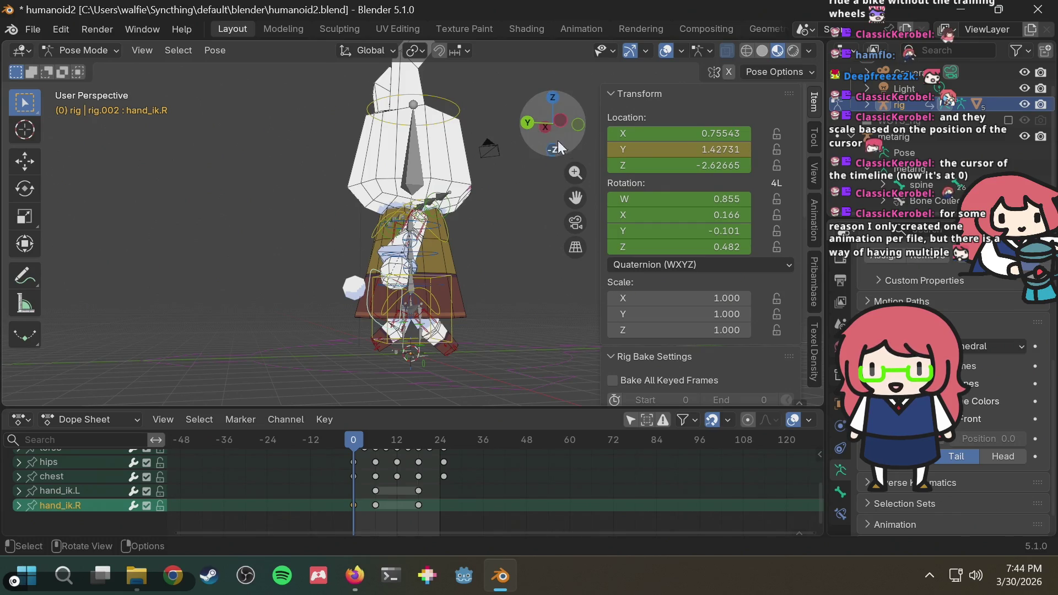
left_click(528, 122)
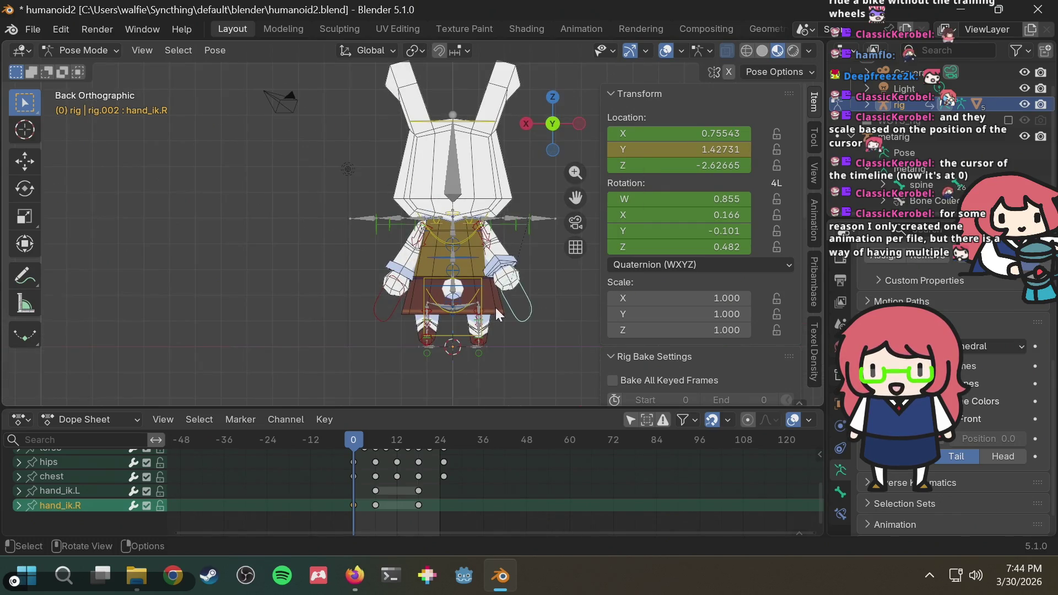
left_click_drag(552, 127, 552, 127)
left_click(553, 127)
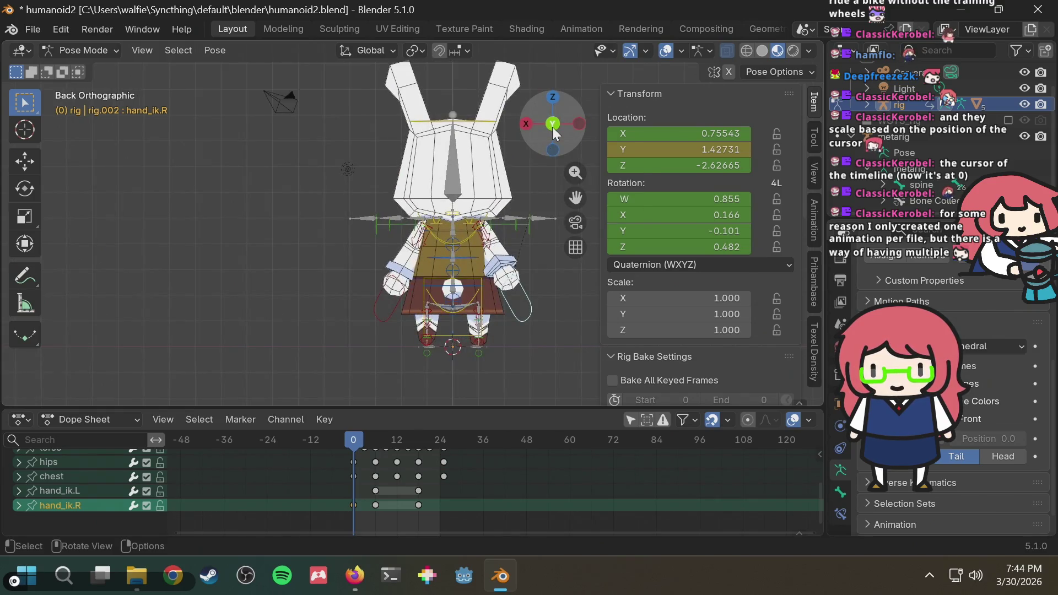
left_click(525, 124)
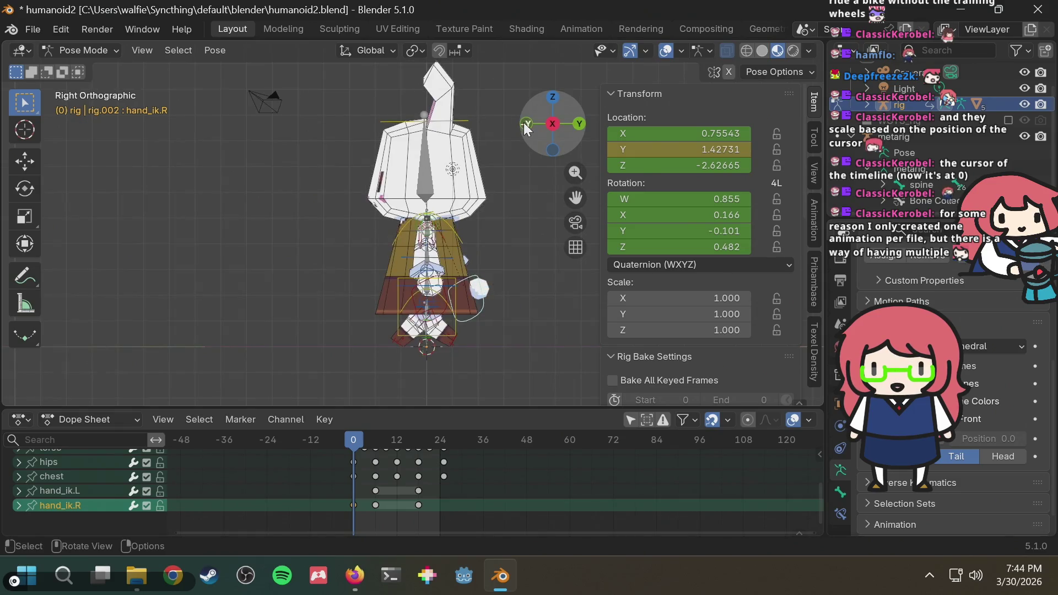
left_click(524, 123)
left_click(527, 129)
scroll(419, 319, "up", 3)
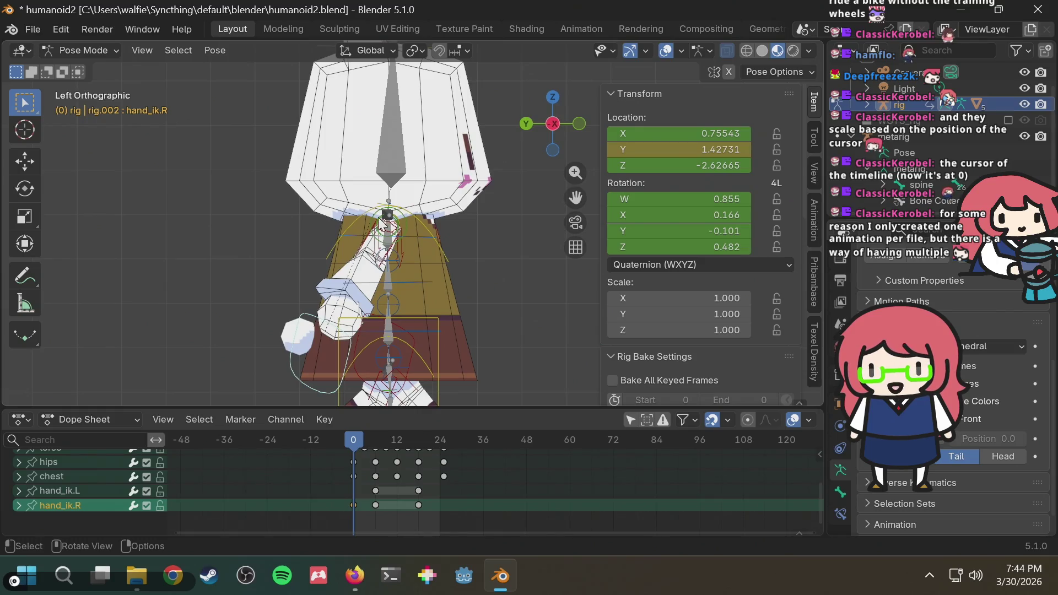
key("g")
key("Escape")
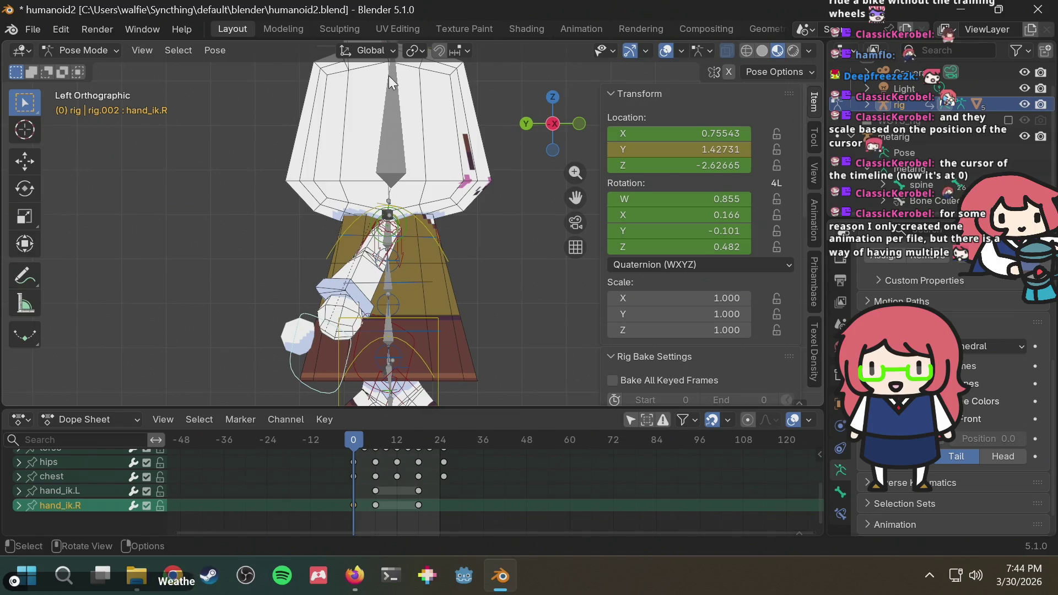
Step: Switch to Local orientation and rotate hand_ik.R about local Y (W 0.861, Z 0.496)
left_click(389, 51)
left_click(349, 118)
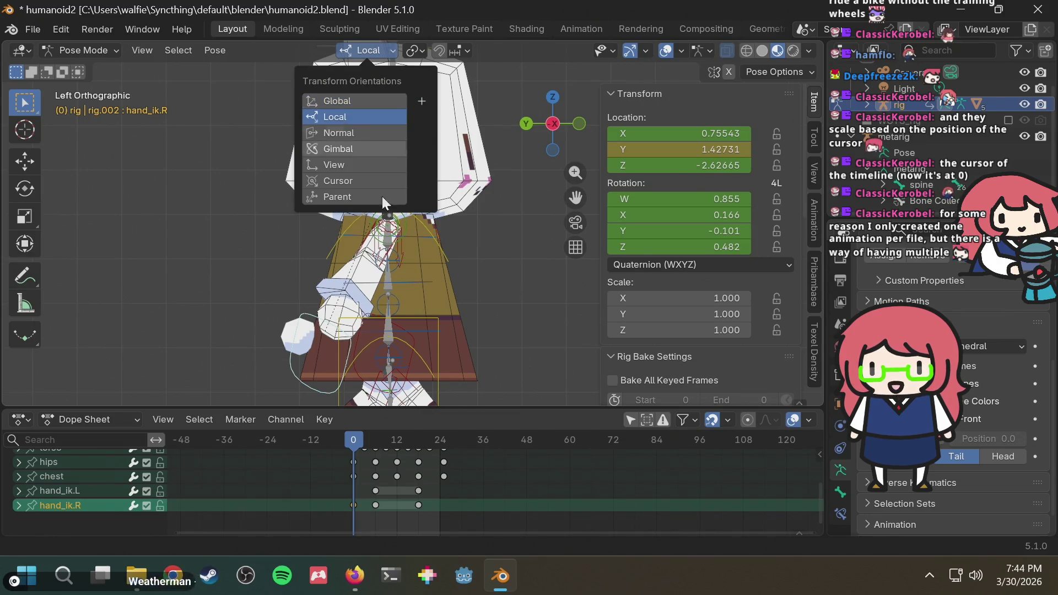
key("r")
key("z")
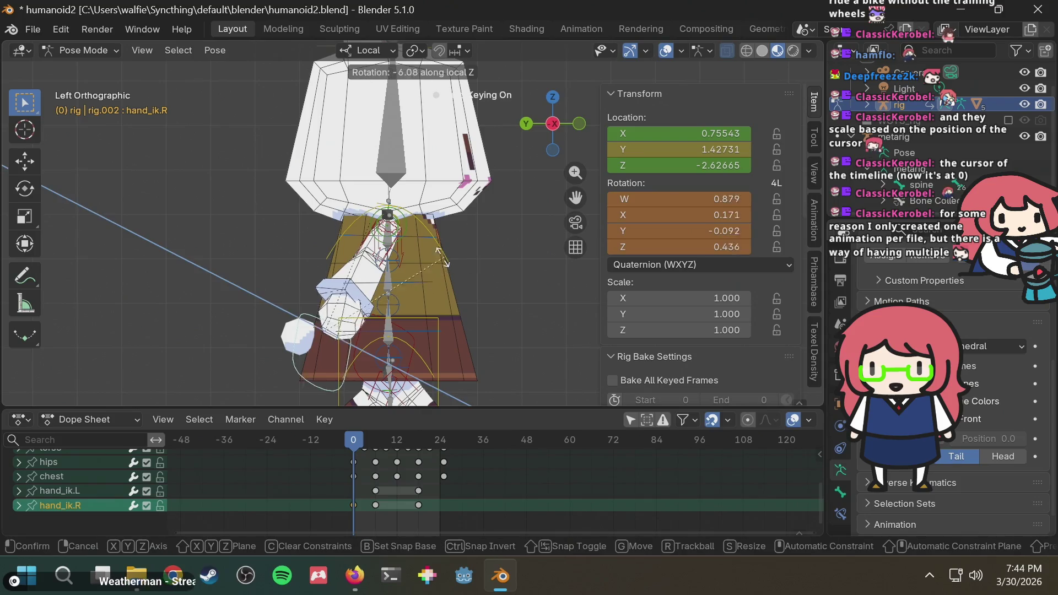
key("y")
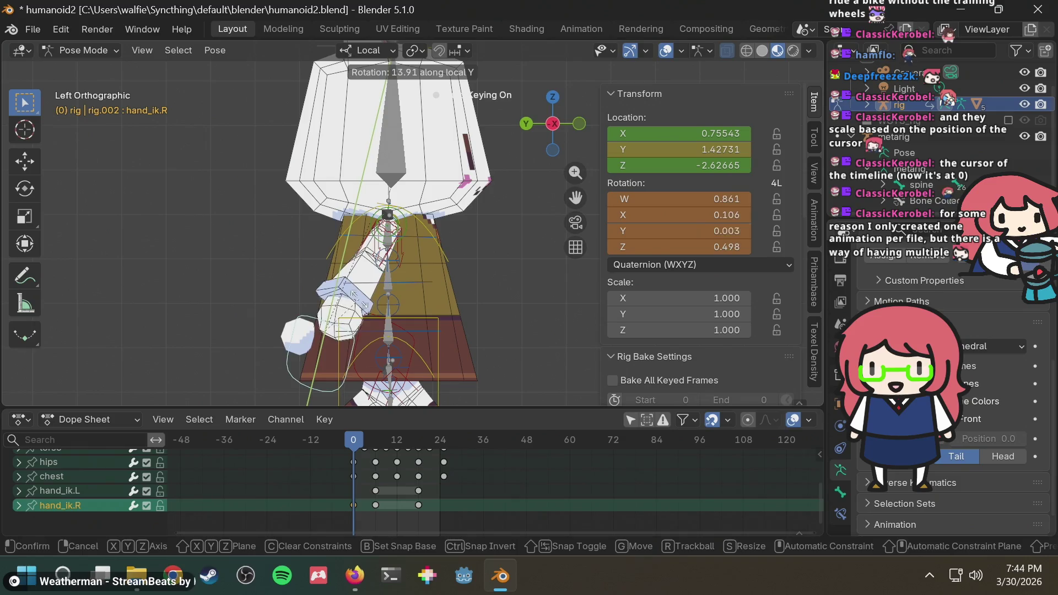
left_click(442, 273)
Step: Compare the hand pose with the reference video and select the rig's root bone
mouse_move(448, 266)
middle_mouse_down()
mouse_move(474, 276)
mouse_move(431, 263)
middle_mouse_up()
key("alt+Tab")
key("alt+Tab")
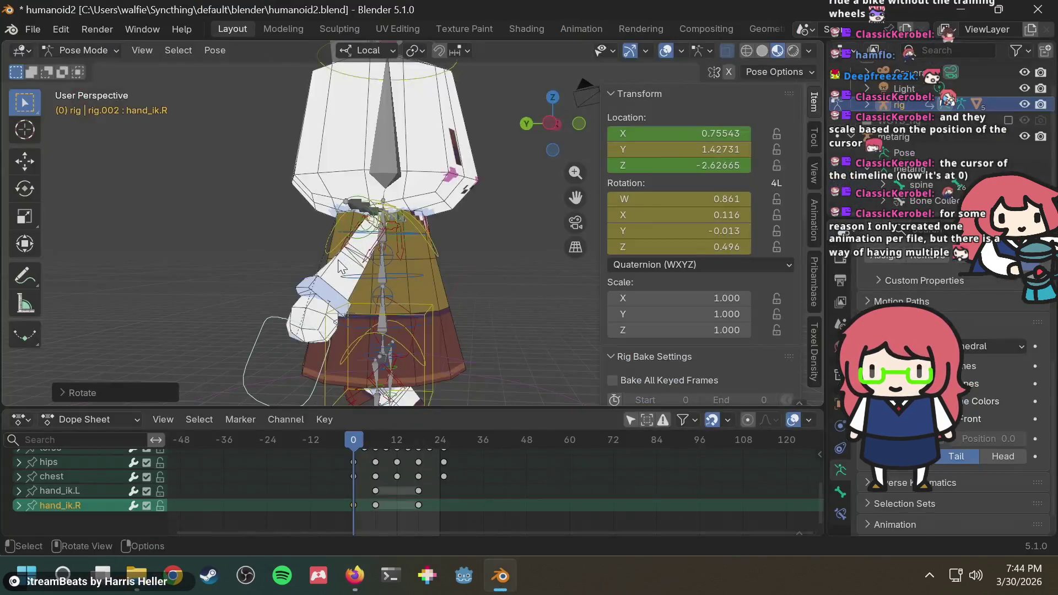
left_click(316, 331)
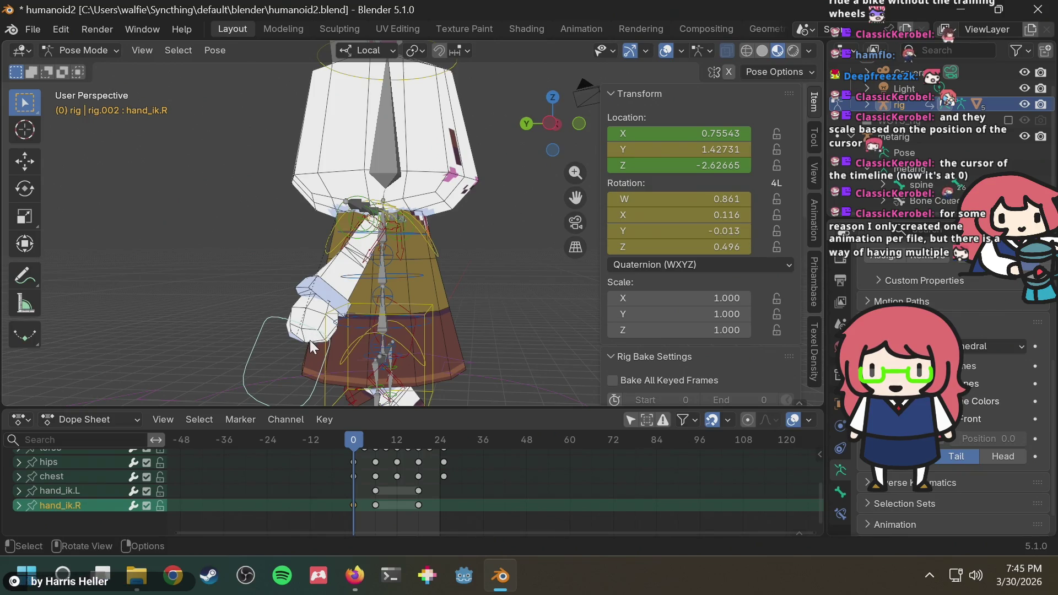
left_click(292, 372)
key("alt+Tab")
key("alt+Tab")
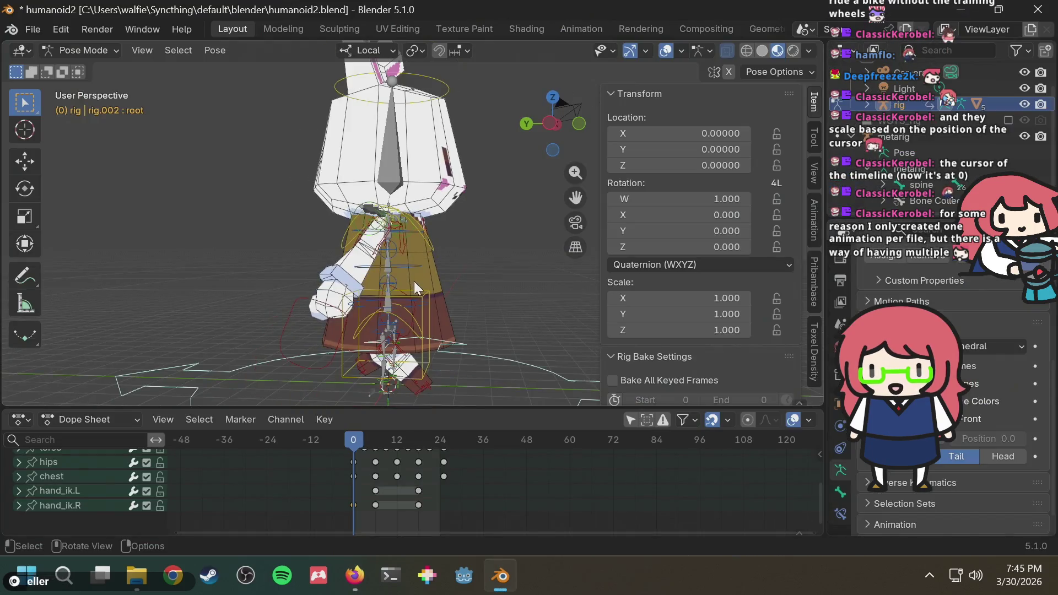
Step: Select the left hand IK control hand_ik.L and view the rig from the right side
mouse_move(450, 269)
middle_mouse_down()
mouse_move(272, 280)
mouse_move(506, 288)
mouse_move(343, 279)
mouse_move(623, 77)
middle_mouse_up()
left_click(455, 307)
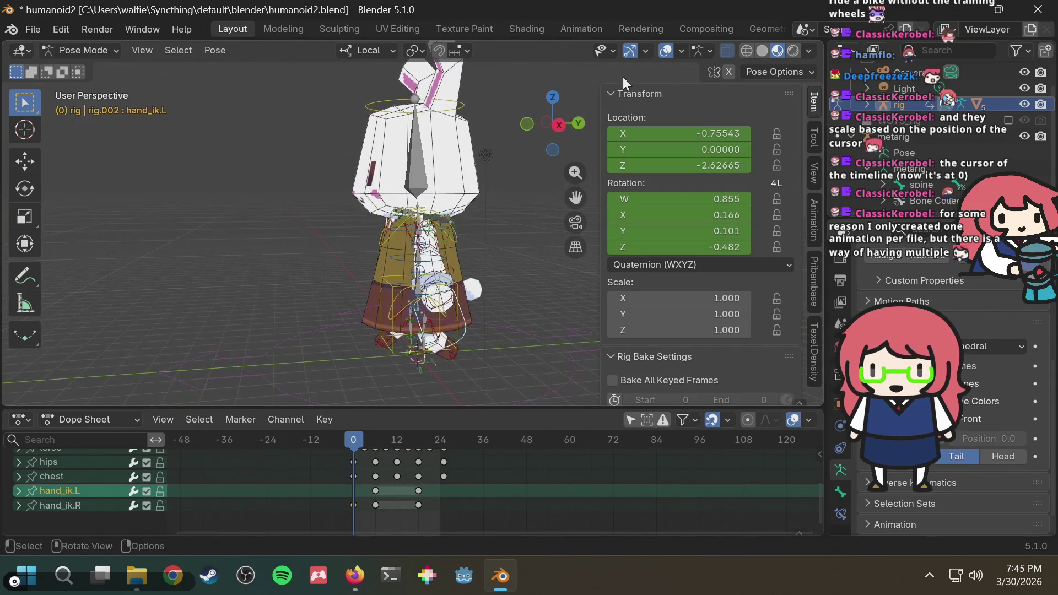
left_click(555, 129)
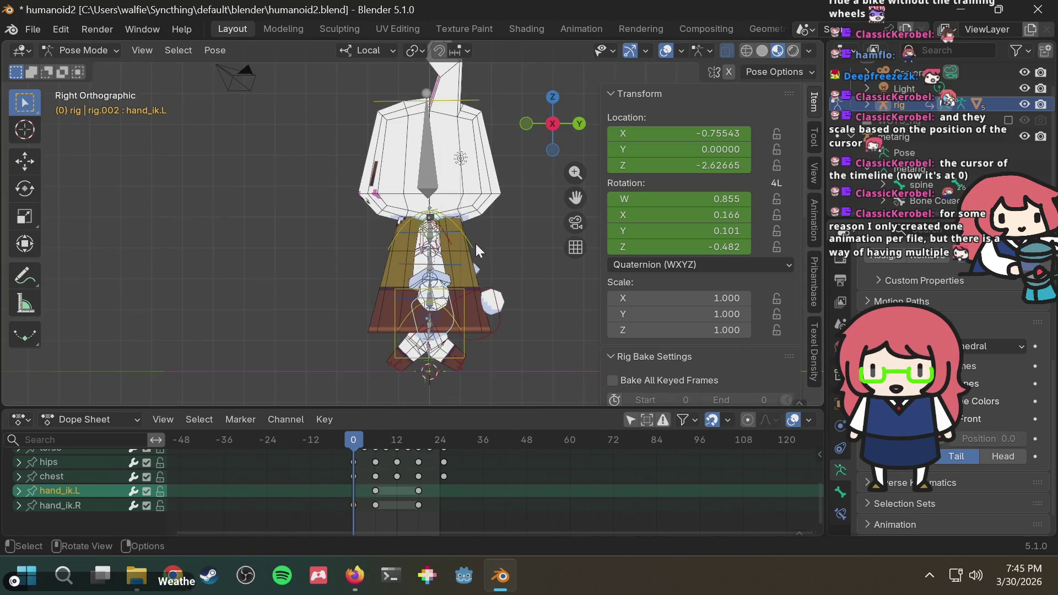
key("g")
key("Escape")
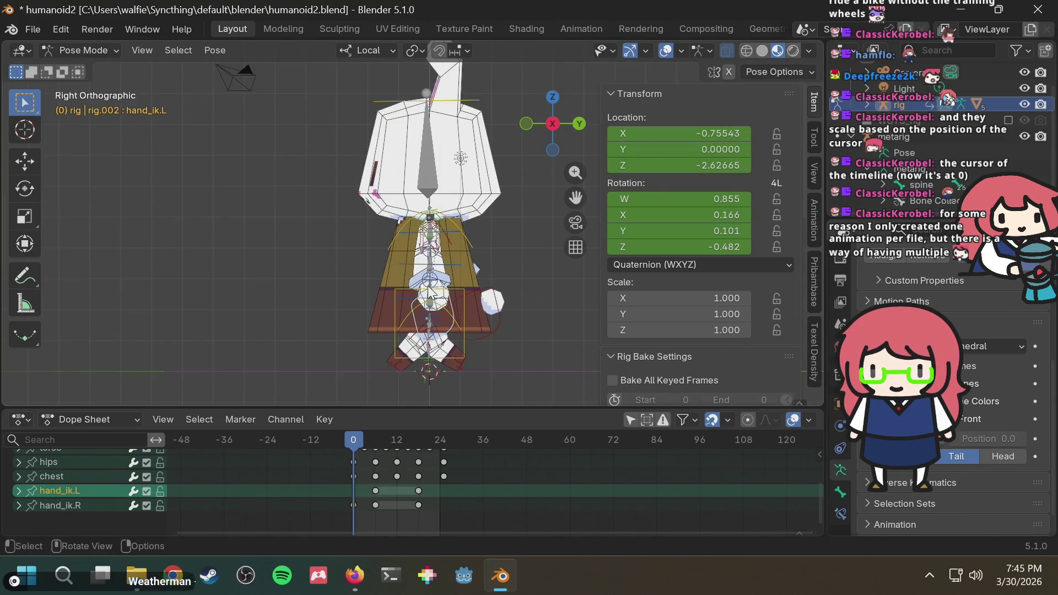
Step: With Global orientation, move hand_ik.L back along Y to -2.177 and check the tutorial video
left_click(364, 52)
left_click(336, 104)
key("g")
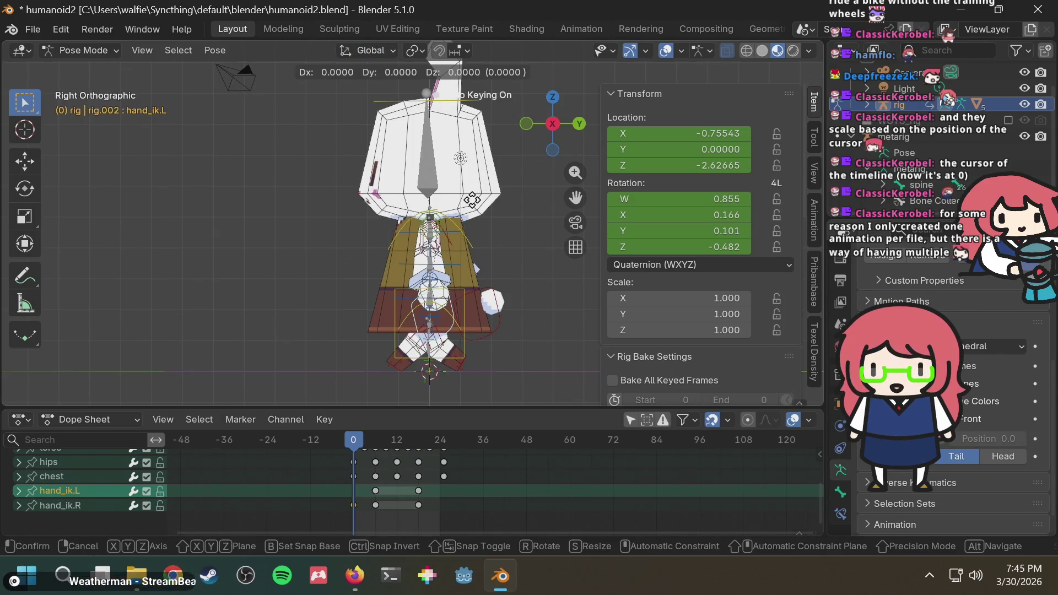
key("y")
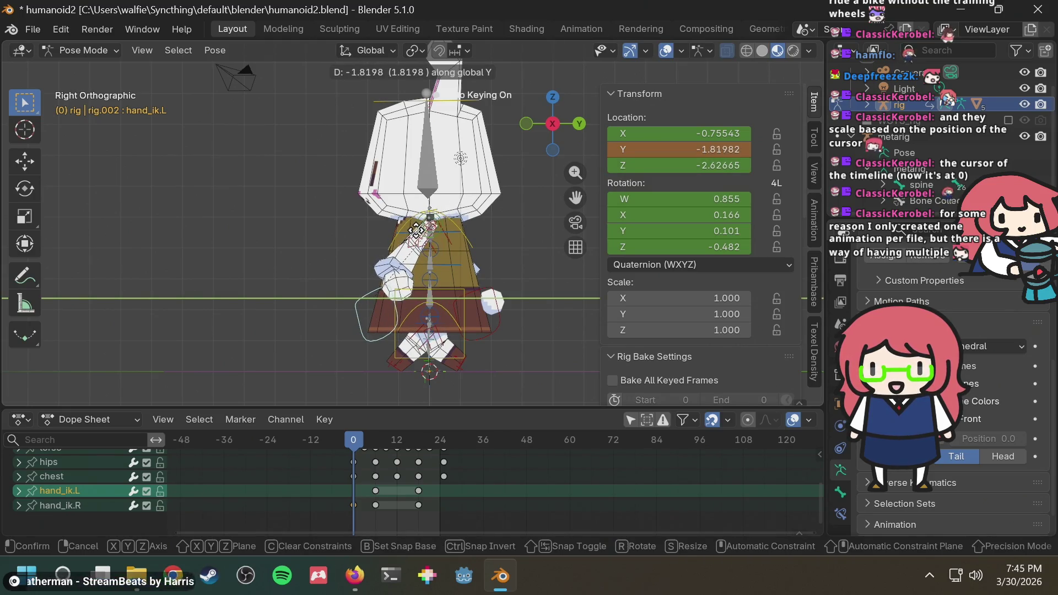
left_click(404, 228)
key("alt+Tab")
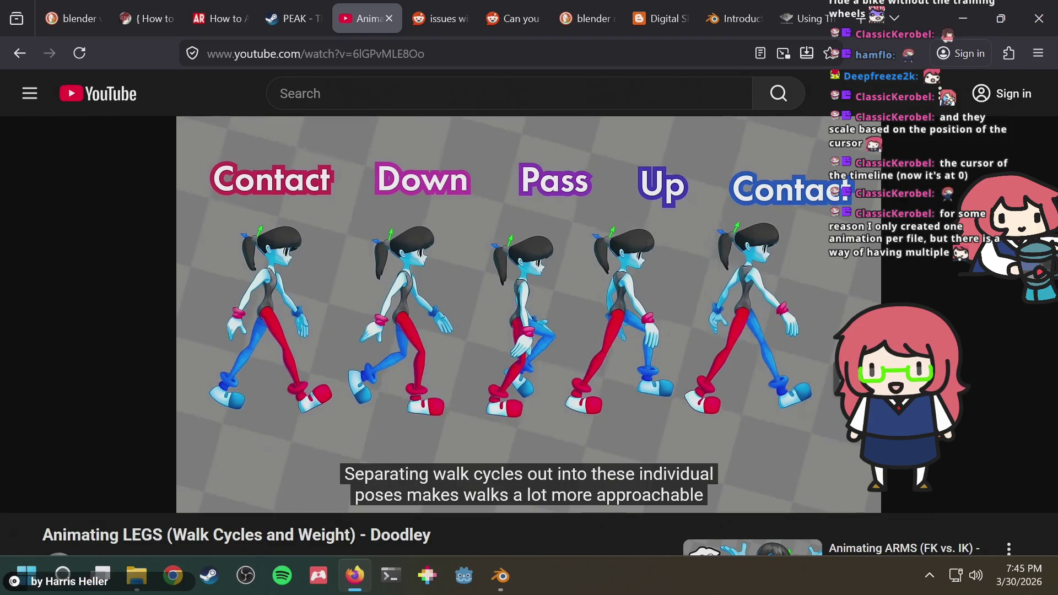
key("alt+Tab")
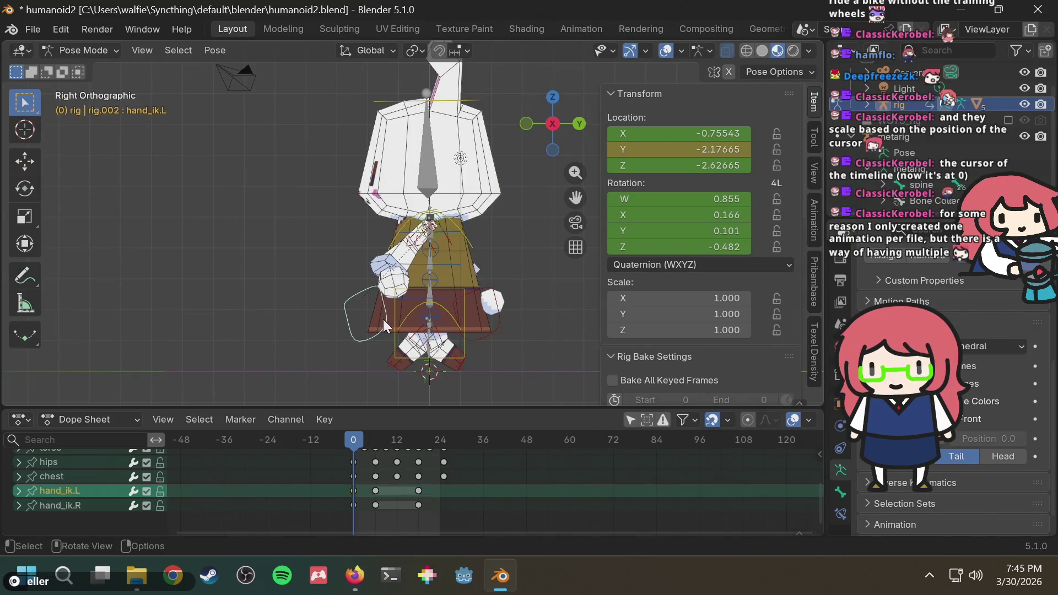
Step: Rotate the left hand IK control while viewing the bunny from the front
mouse_move(402, 305)
middle_mouse_down()
mouse_move(472, 273)
mouse_move(601, 272)
middle_mouse_up()
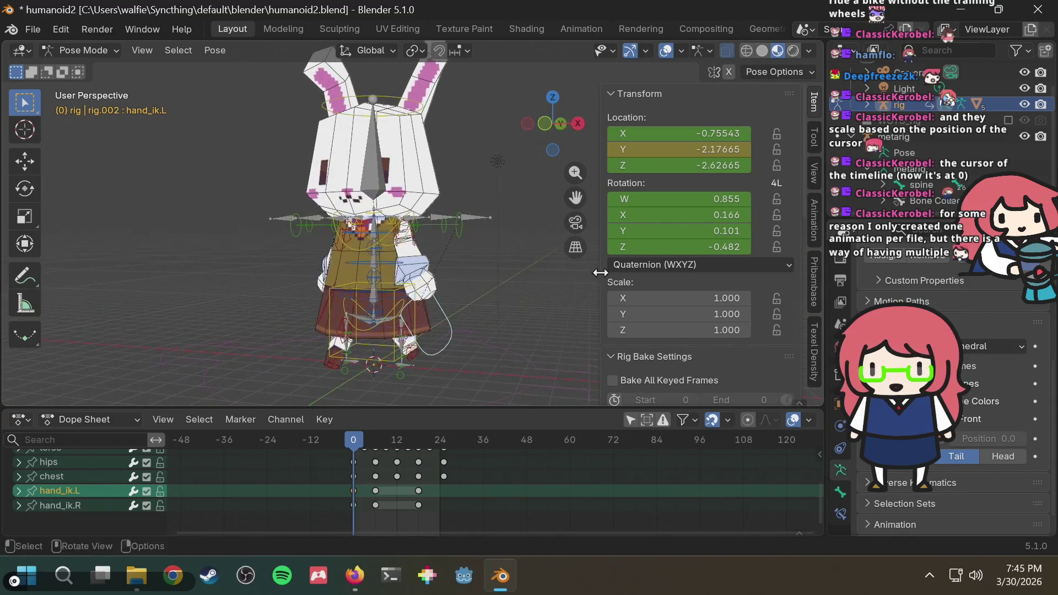
left_click(546, 124)
key("r")
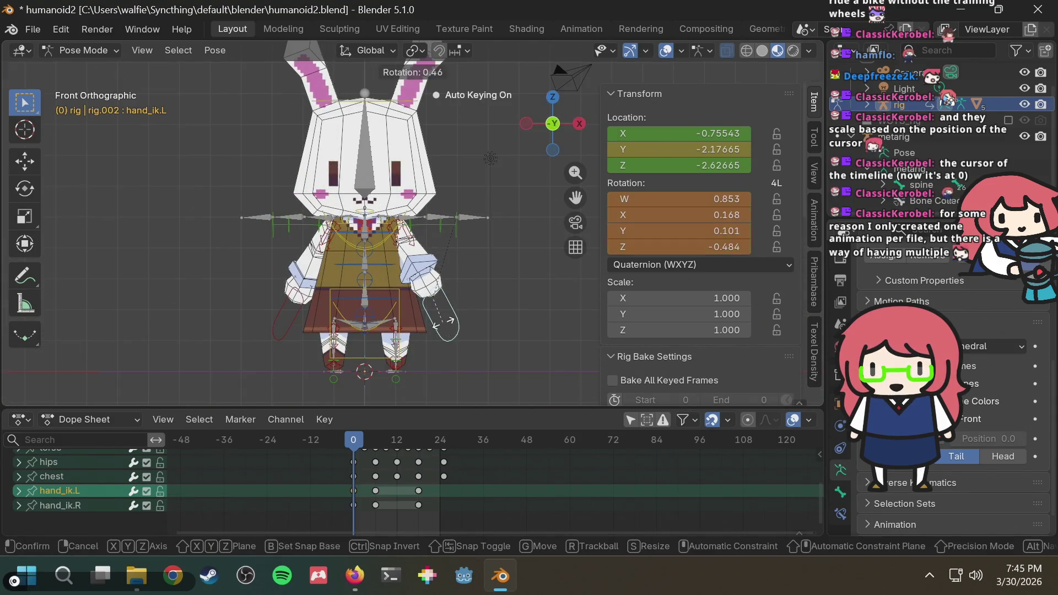
left_click(449, 307)
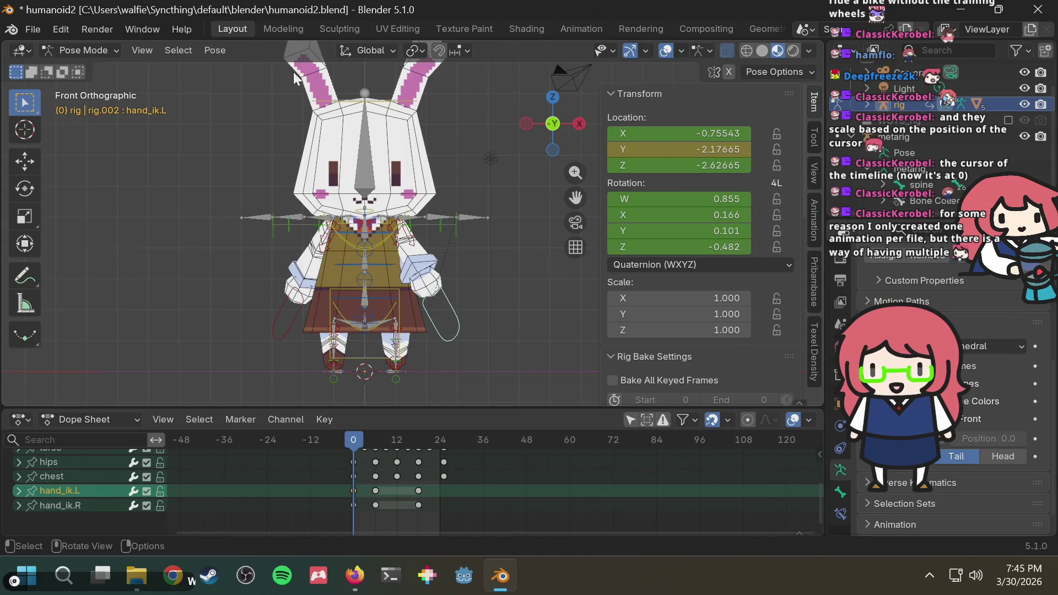
Step: Switch to Local orientation, then move hand_ik.L along its local X axis and rotate it
left_click(378, 48)
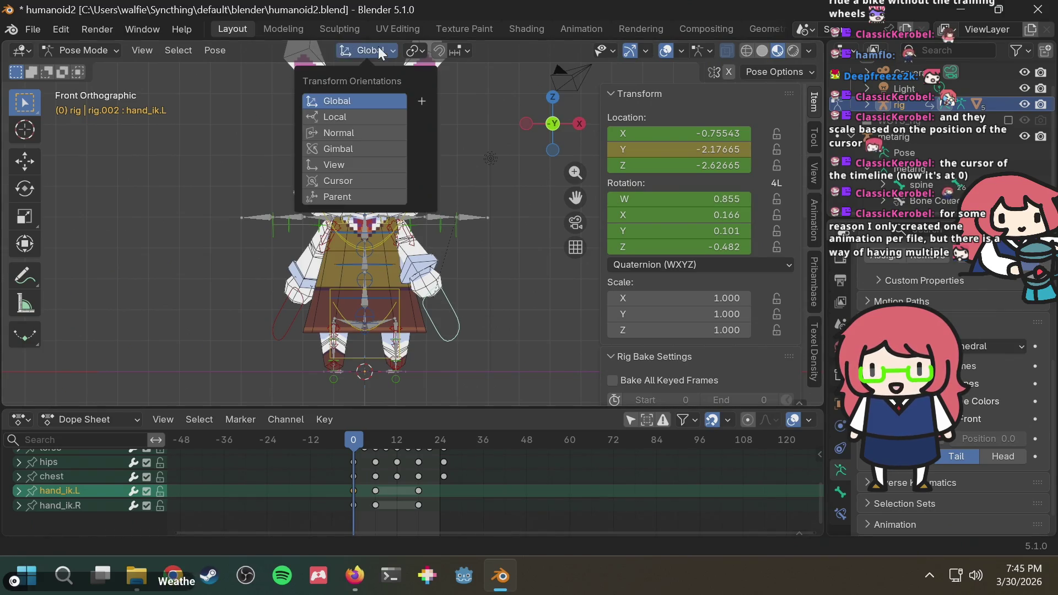
left_click(360, 118)
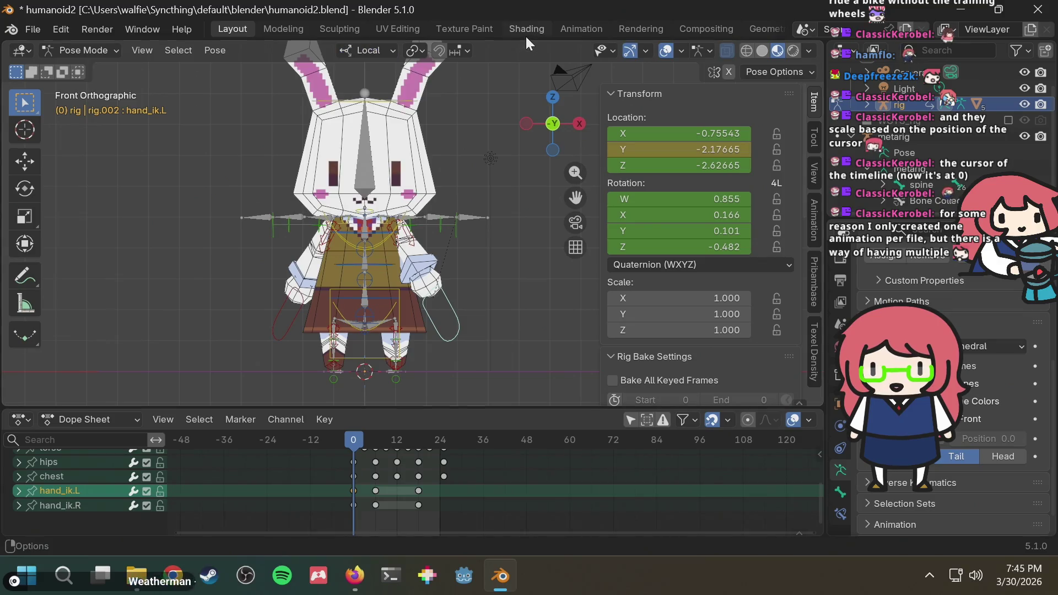
key("g")
key("x")
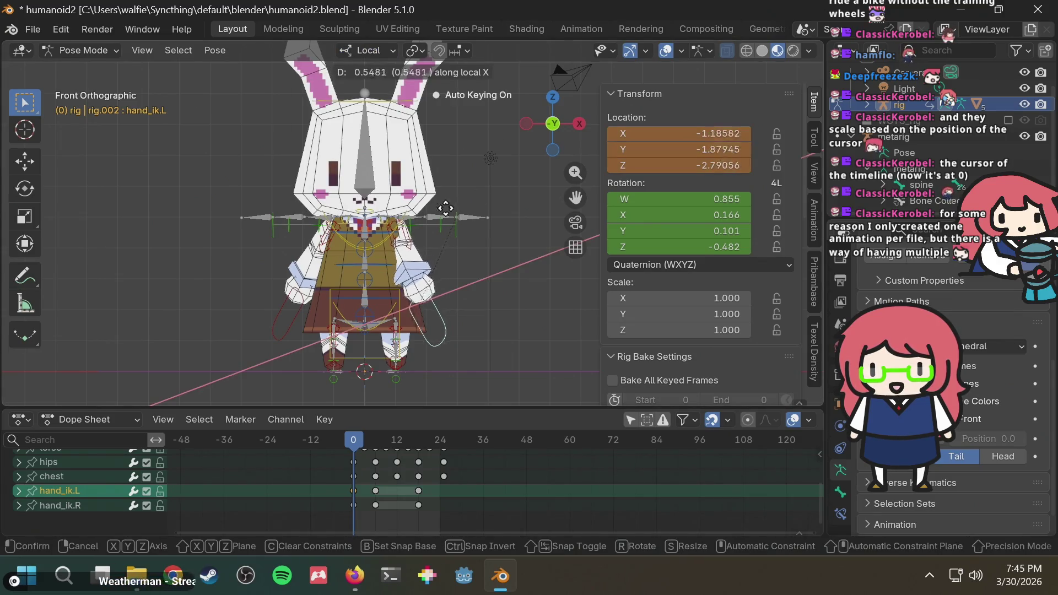
left_click(441, 204)
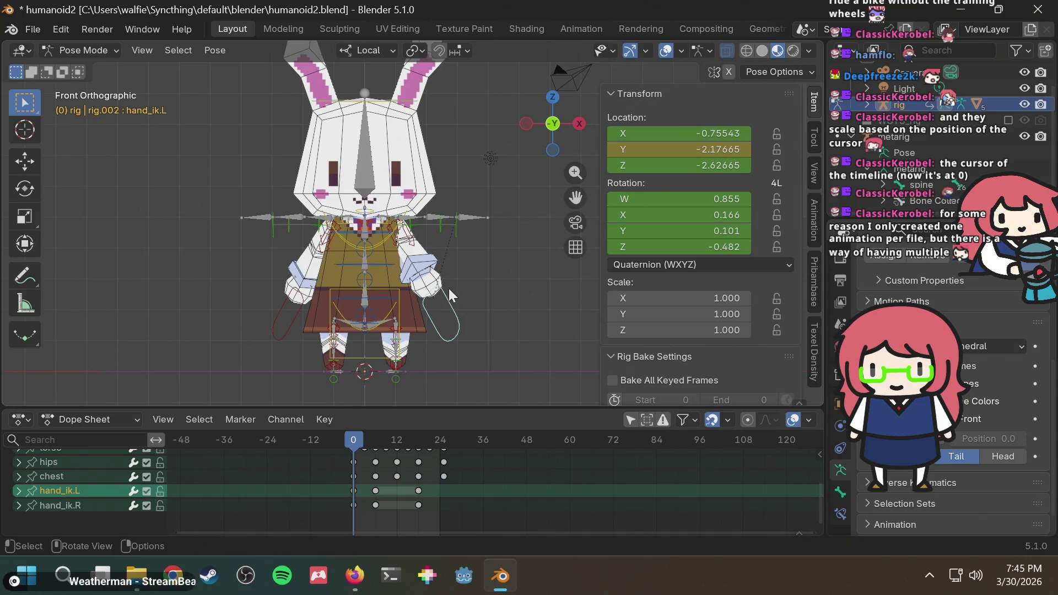
key("r")
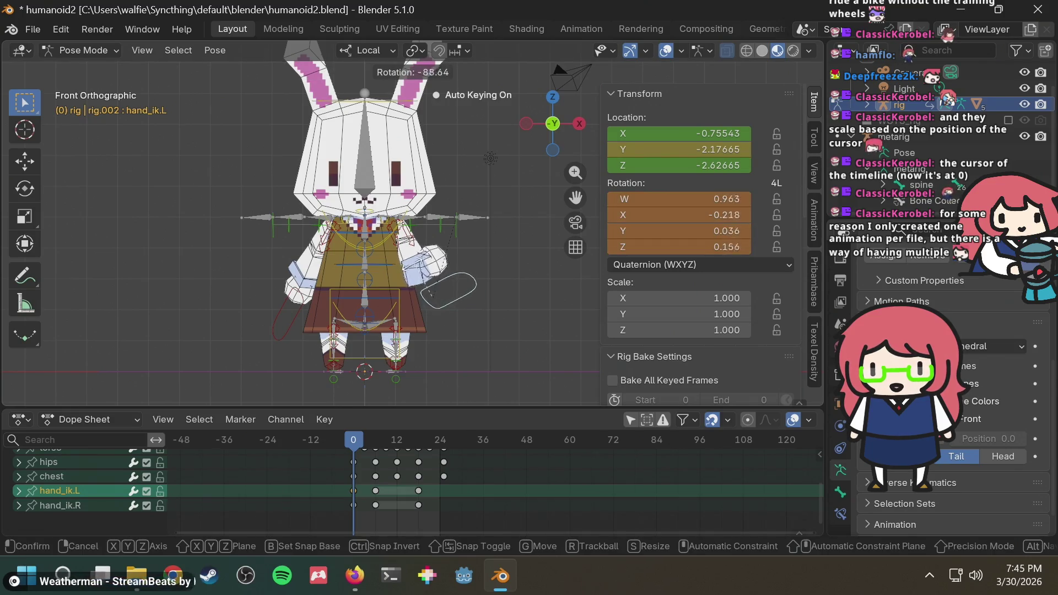
left_click(434, 274)
key("r")
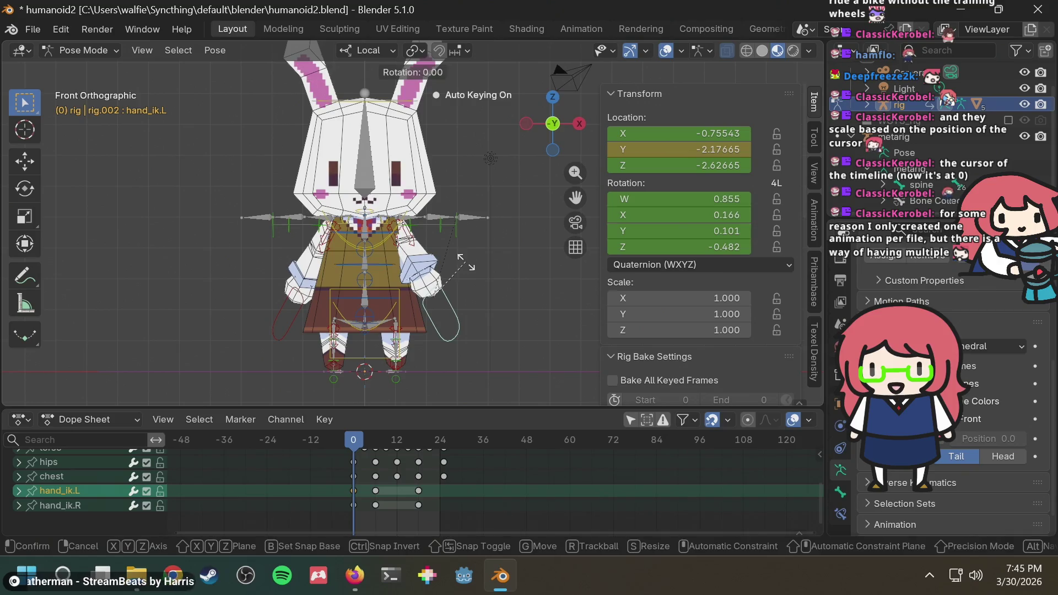
right_click(450, 292)
Step: Move hand_ik.L along its local Z axis, viewed from the bunny's right side
mouse_move(451, 285)
middle_mouse_down()
mouse_move(307, 275)
mouse_move(329, 322)
middle_mouse_up()
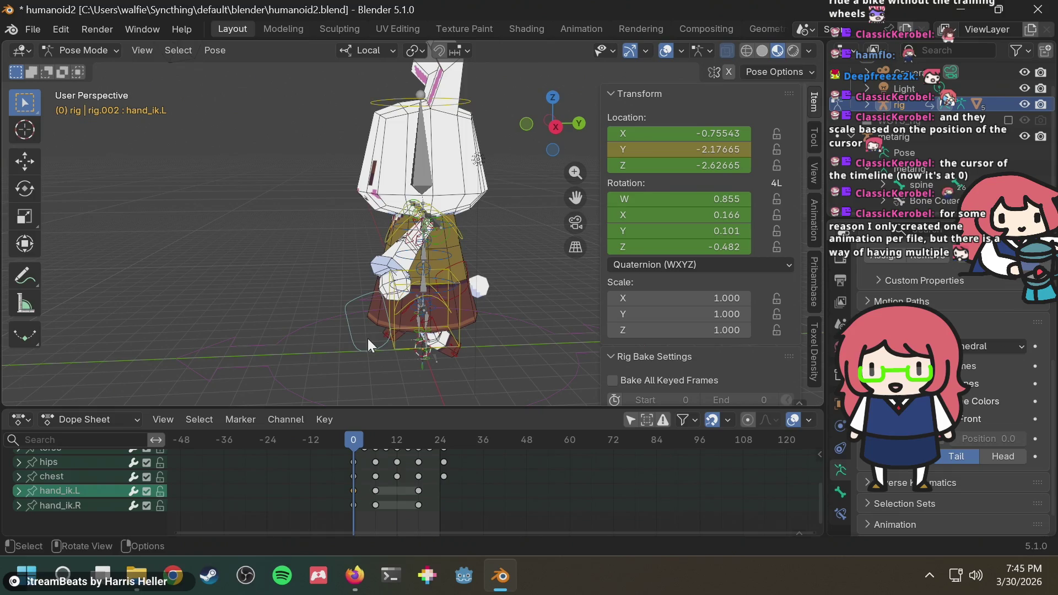
key("g")
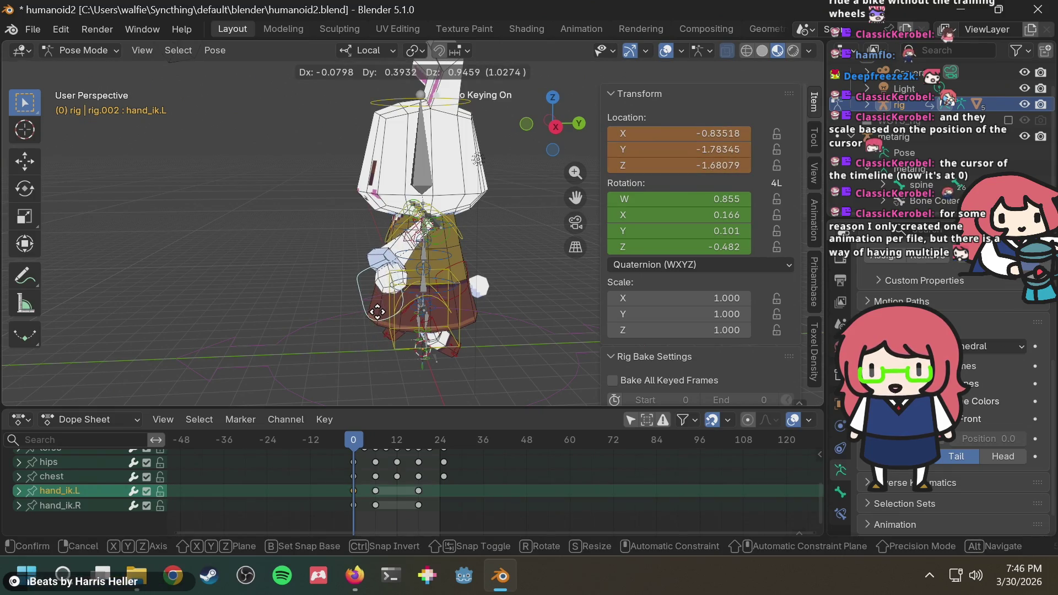
left_click(375, 313)
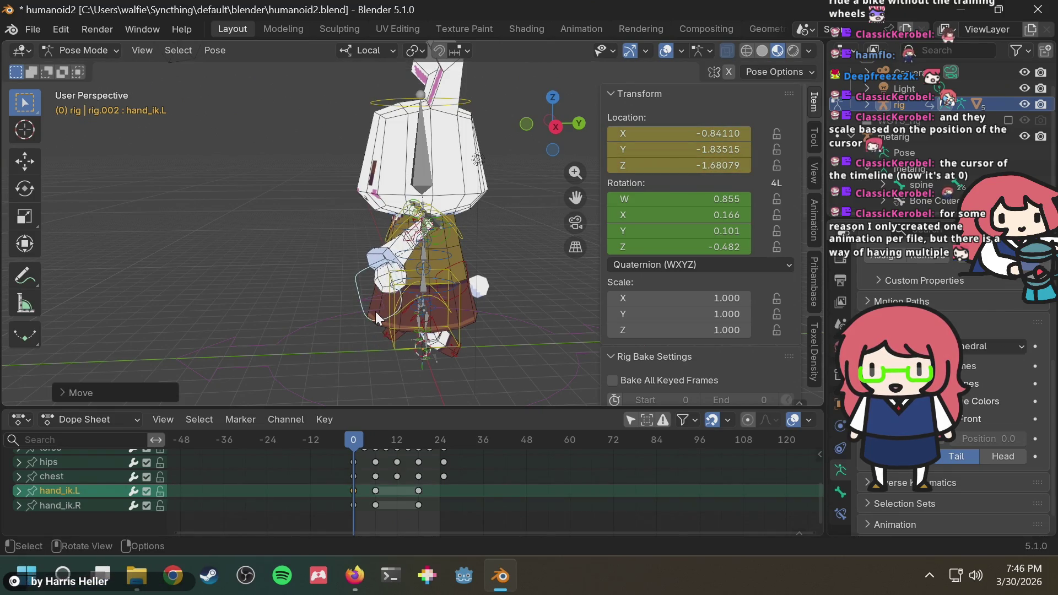
key("ctrl+z")
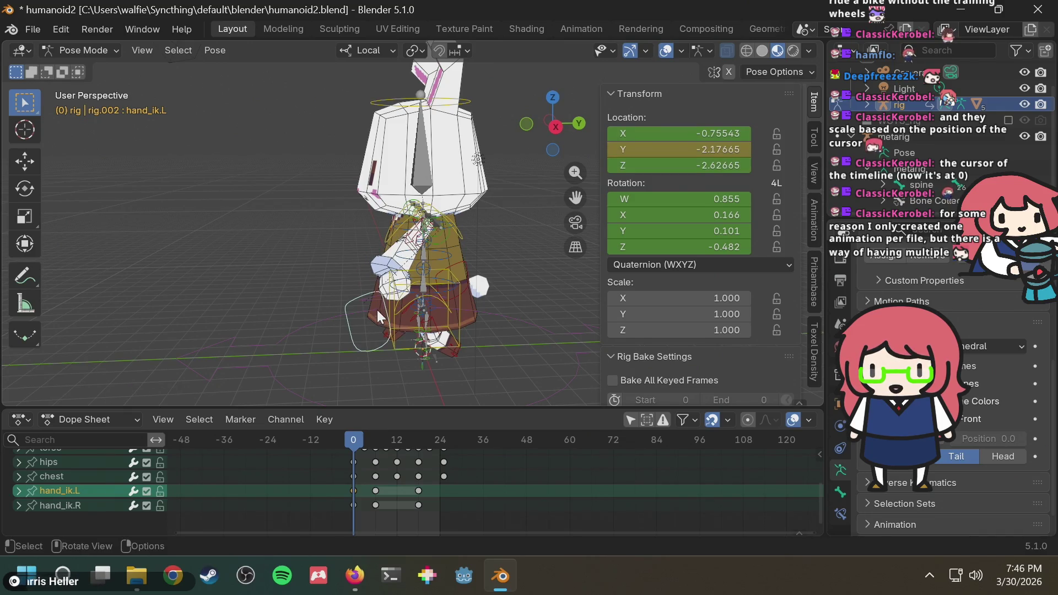
left_click(556, 127)
key("g")
key("z")
key("z")
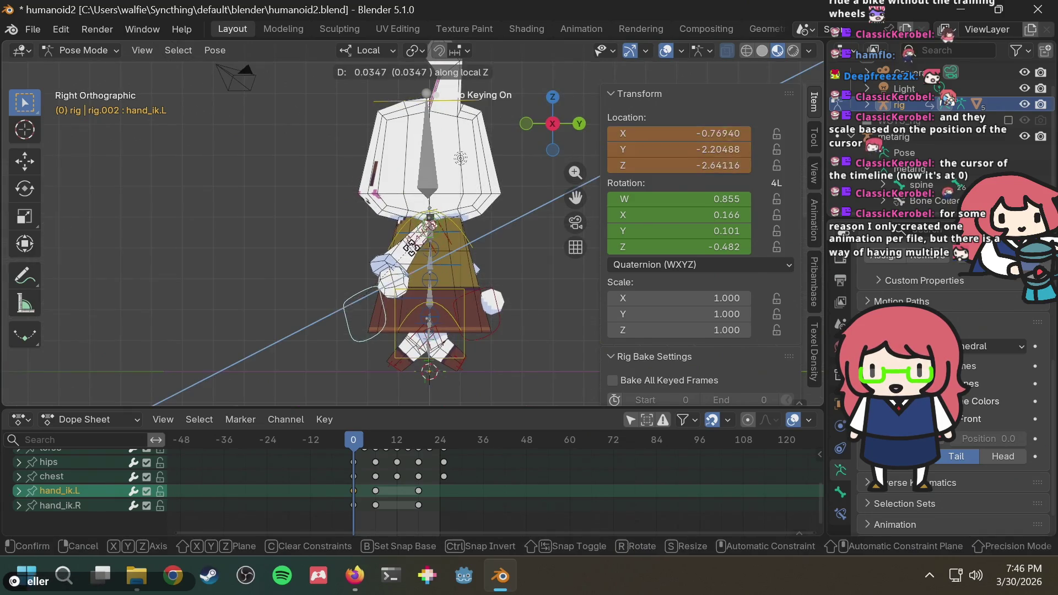
left_click(422, 222)
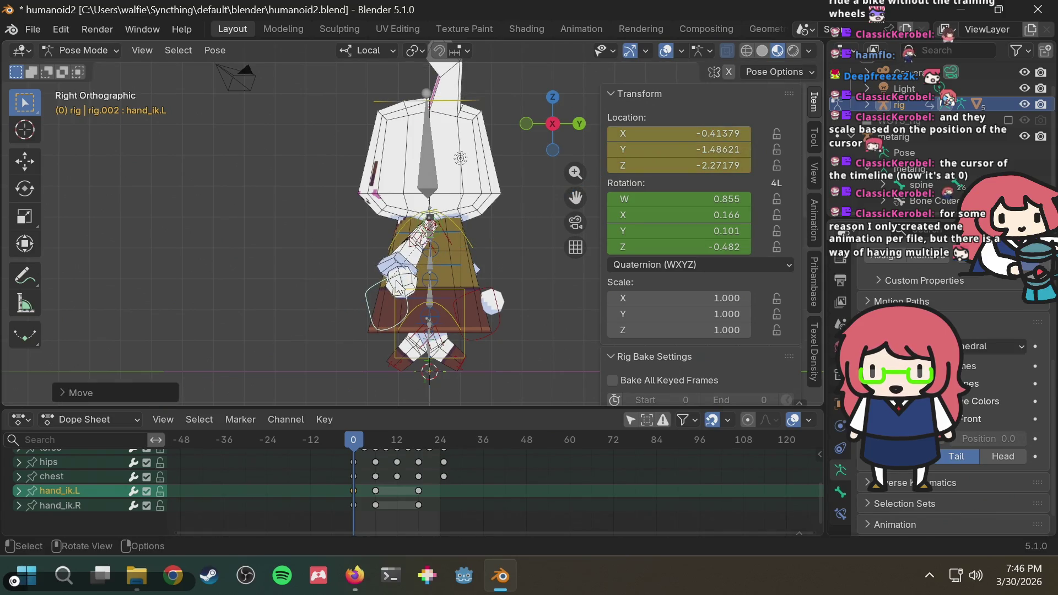
key("r")
key("Escape")
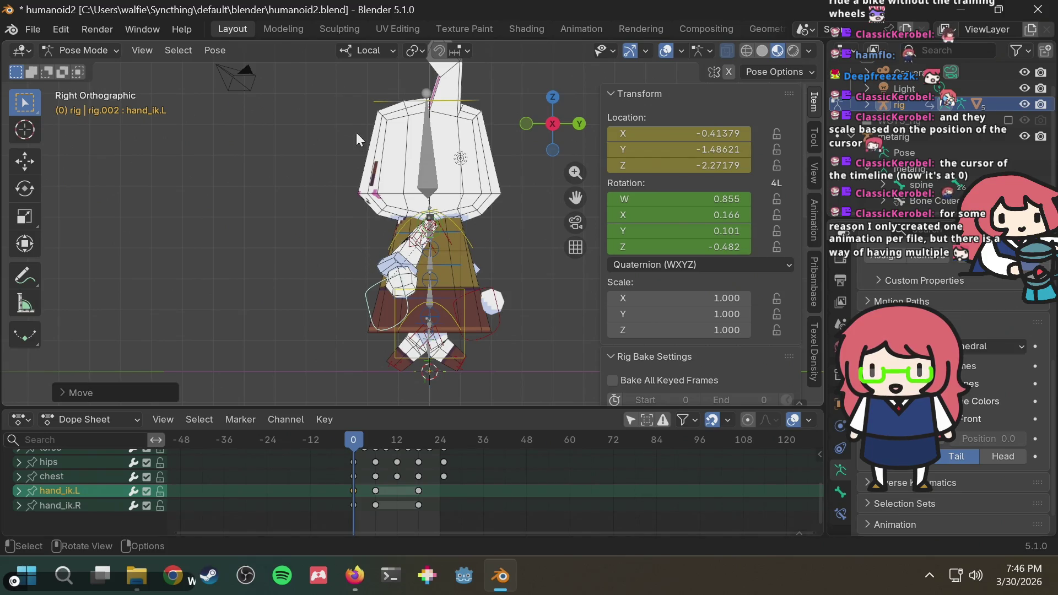
Step: Try Gimbal orientation, then set transform orientation back to Local
left_click(389, 46)
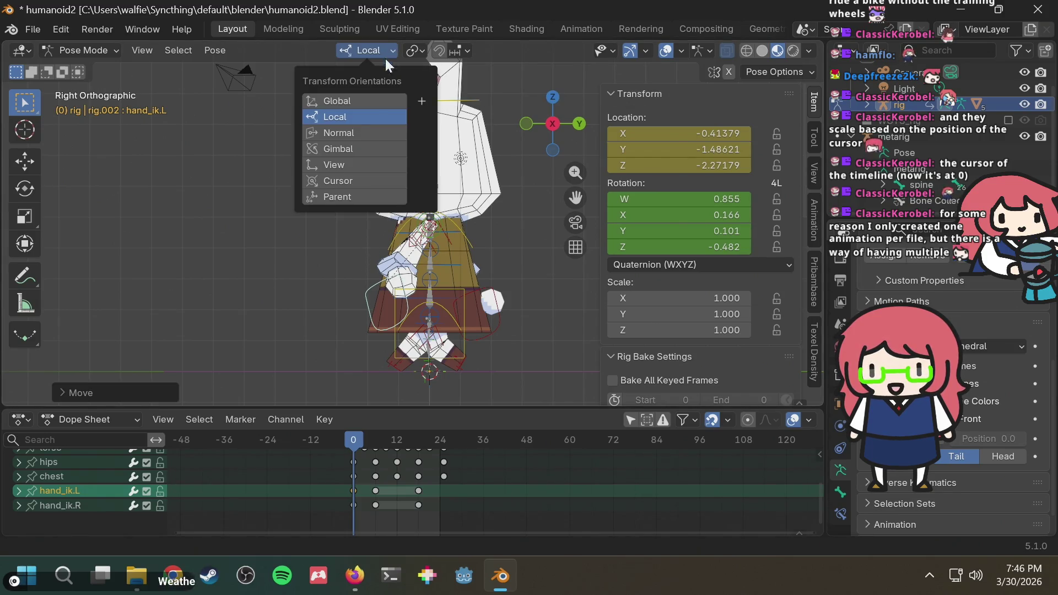
left_click(350, 152)
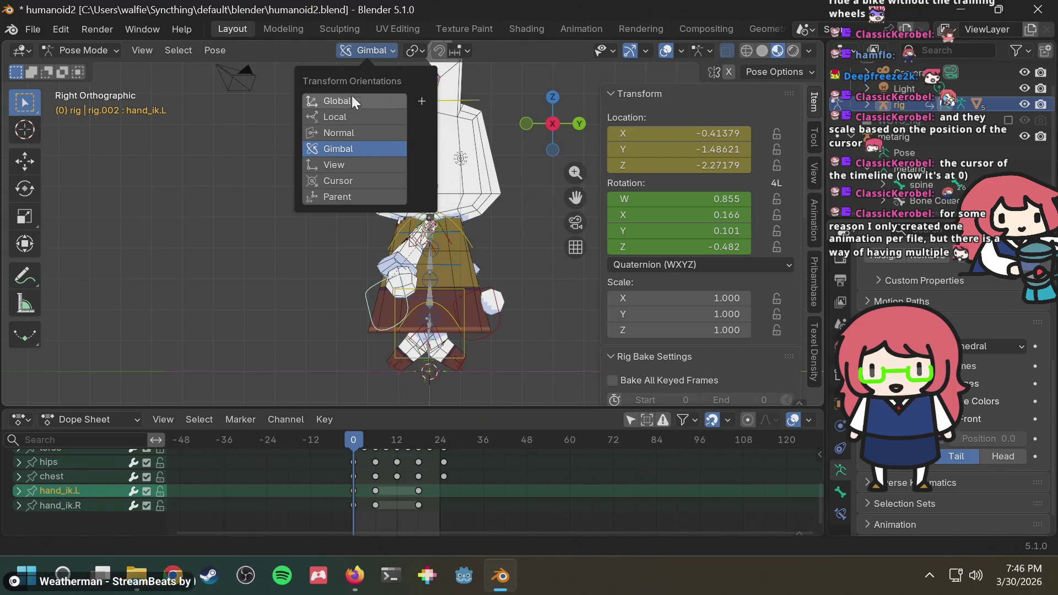
left_click(345, 117)
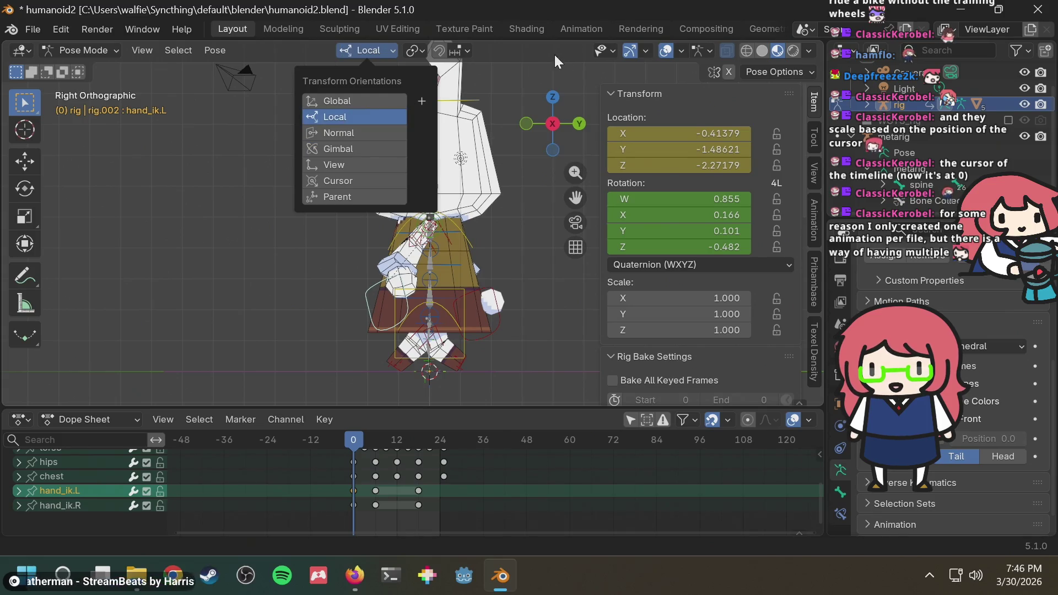
scroll(378, 357, "up", 1)
middle_click_drag(417, 325, 472, 216, "shift")
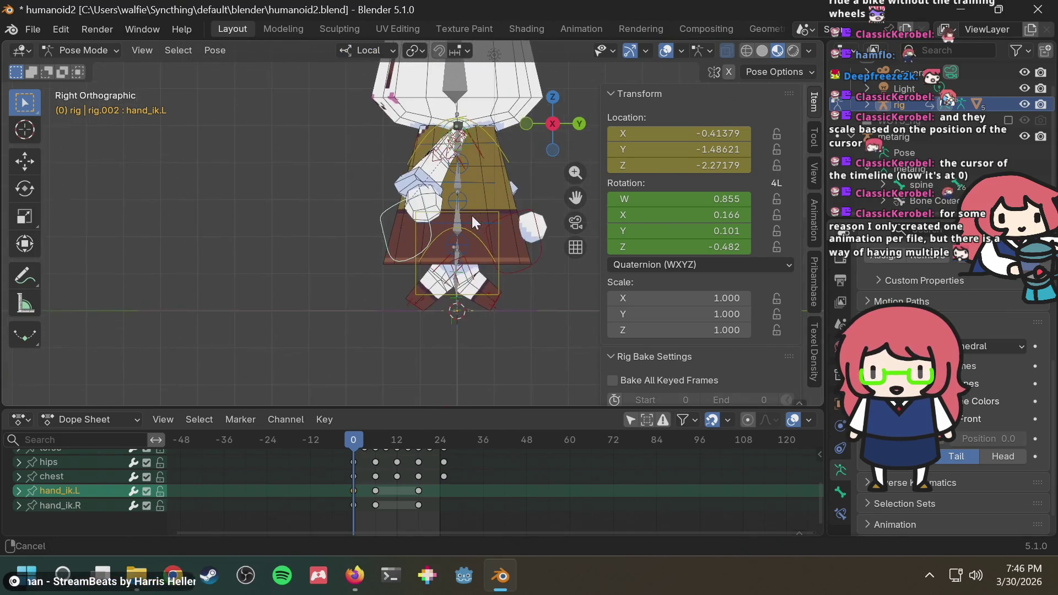
Step: Rotate the left hand IK control once more
scroll(451, 239, "up", 2)
key("r")
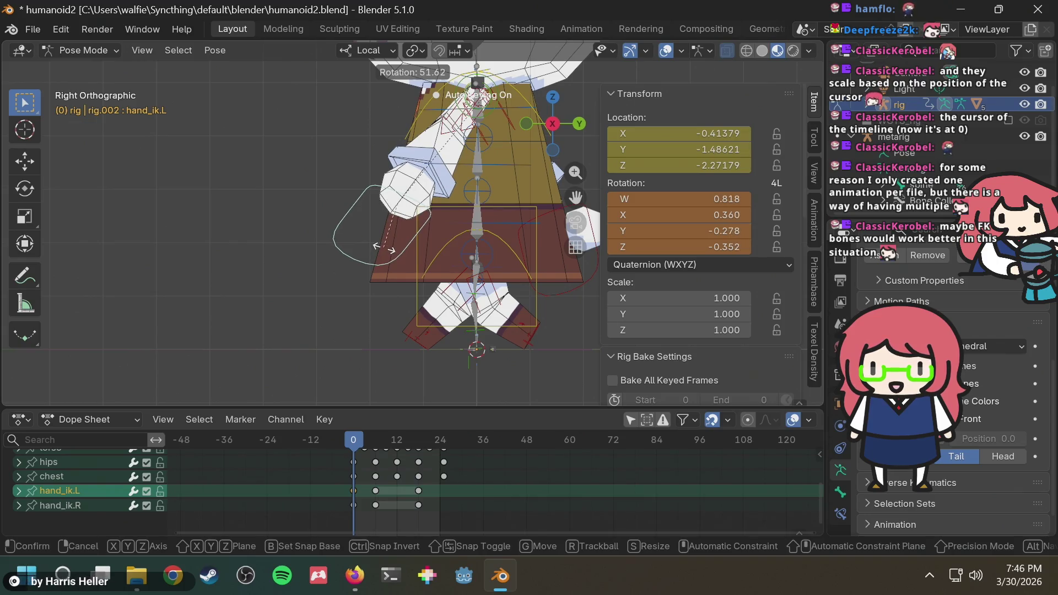
left_click(385, 247)
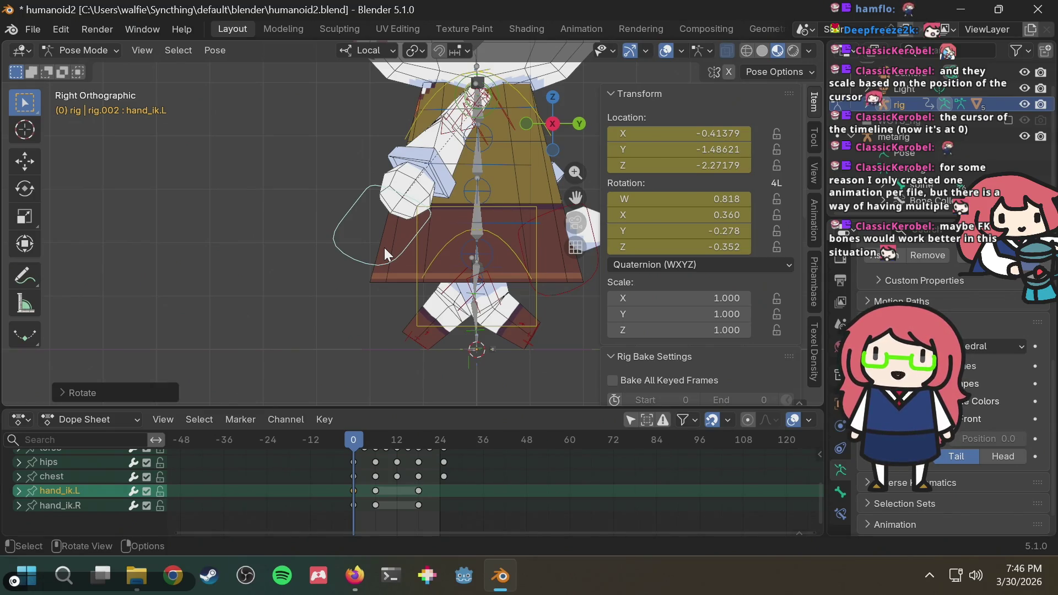
Step: Box-select both hand IK channels' frame-0 keys in the Dope Sheet and delete them
mouse_move(274, 334)
middle_mouse_down()
mouse_move(425, 289)
mouse_move(529, 306)
middle_mouse_up()
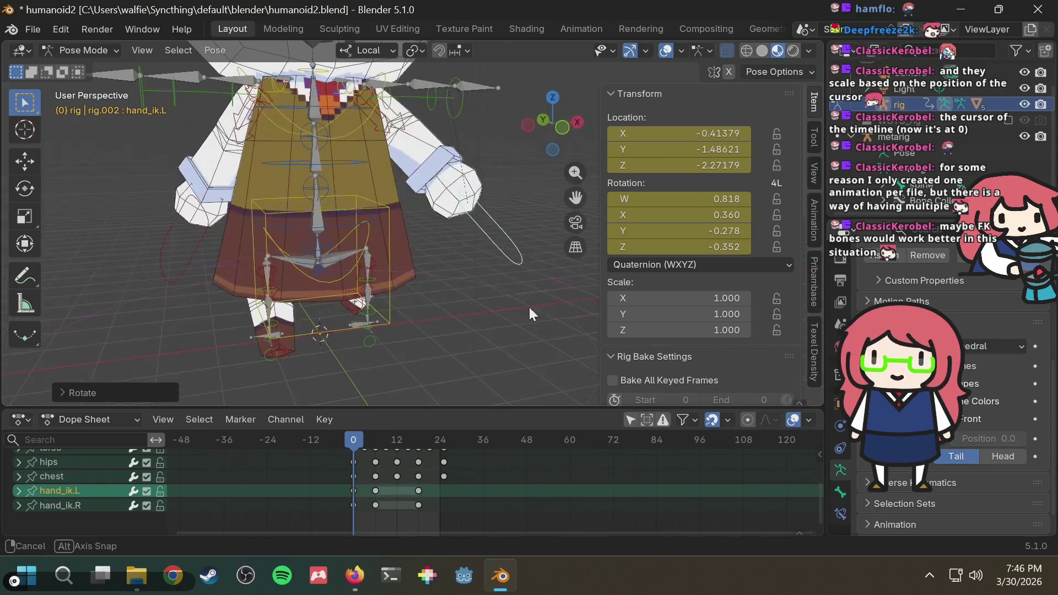
middle_click_drag(455, 259, 477, 266)
mouse_move(348, 440)
left_mouse_down()
mouse_move(447, 439)
mouse_move(350, 444)
left_mouse_up()
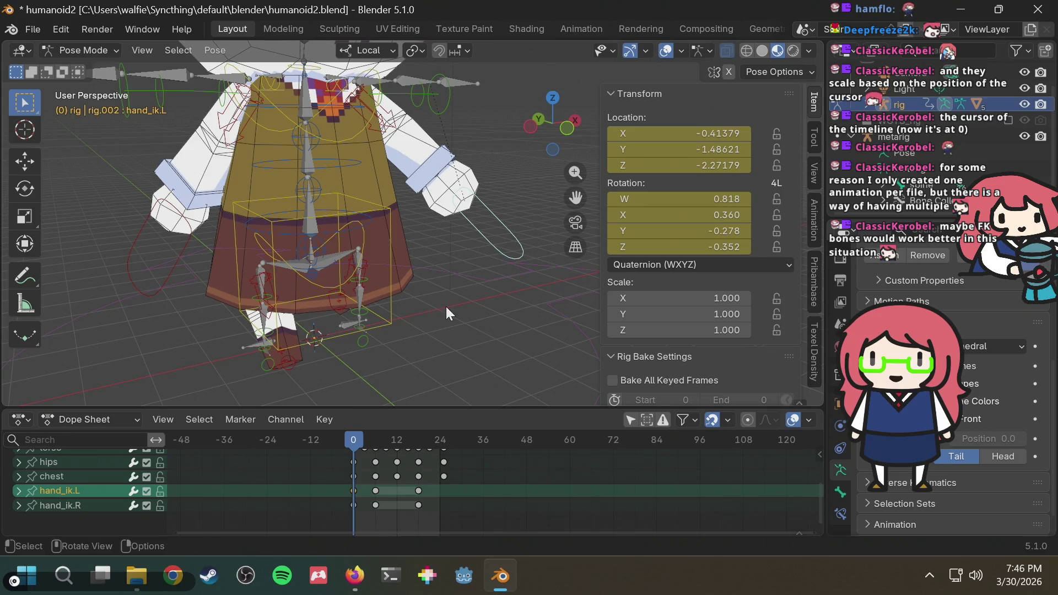
left_click_drag(363, 485, 349, 504)
key("Delete")
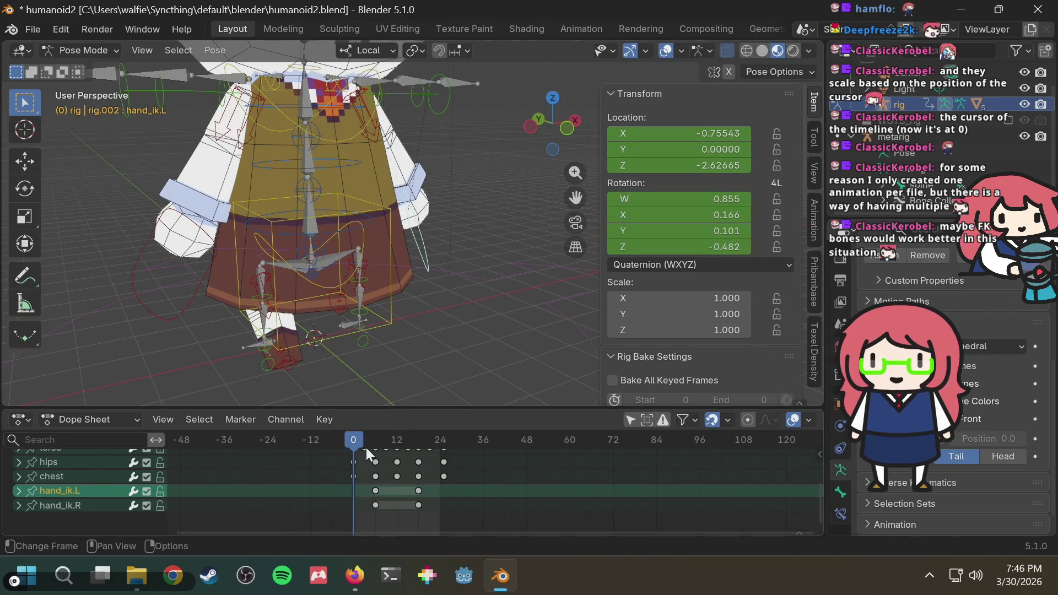
key("ctrl+s")
mouse_move(386, 342)
middle_mouse_down()
mouse_move(402, 288)
mouse_move(530, 290)
mouse_move(496, 282)
middle_mouse_up()
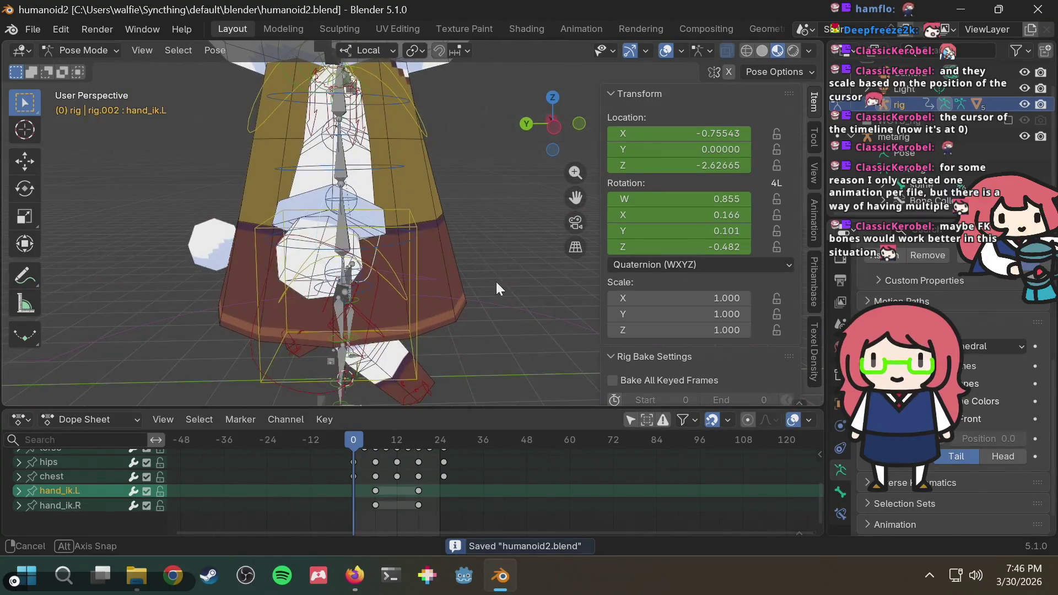
left_click_drag(366, 510, 428, 486)
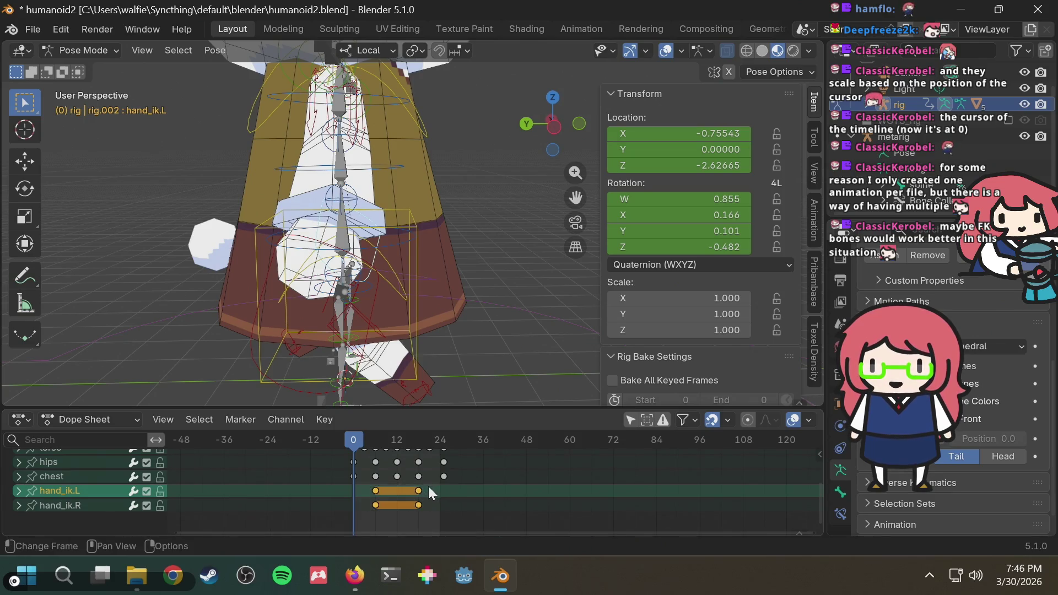
key("Delete")
key("ctrl+s")
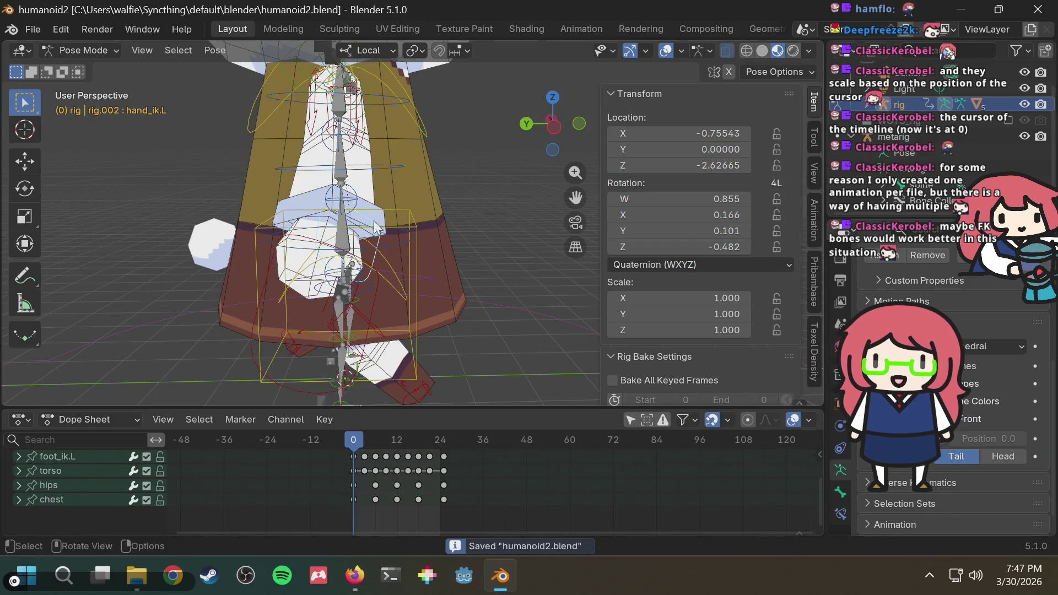
left_click(292, 289)
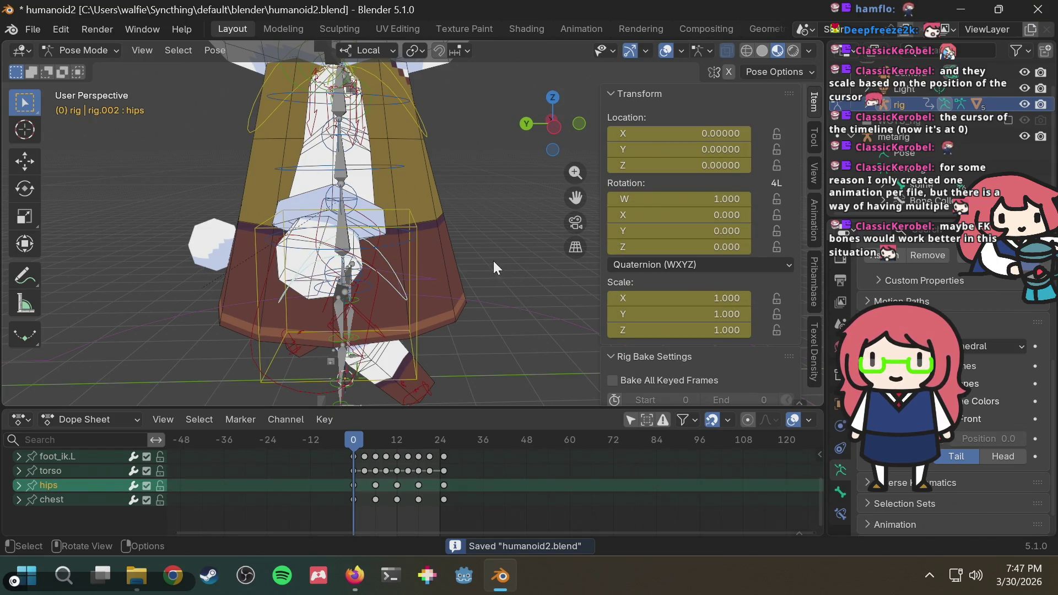
scroll(416, 466, "up", 2)
mouse_move(392, 364)
middle_mouse_down()
mouse_move(389, 326)
mouse_move(266, 335)
mouse_move(332, 299)
mouse_move(470, 294)
middle_mouse_up()
left_click(316, 276)
left_click(524, 284)
left_click(216, 253)
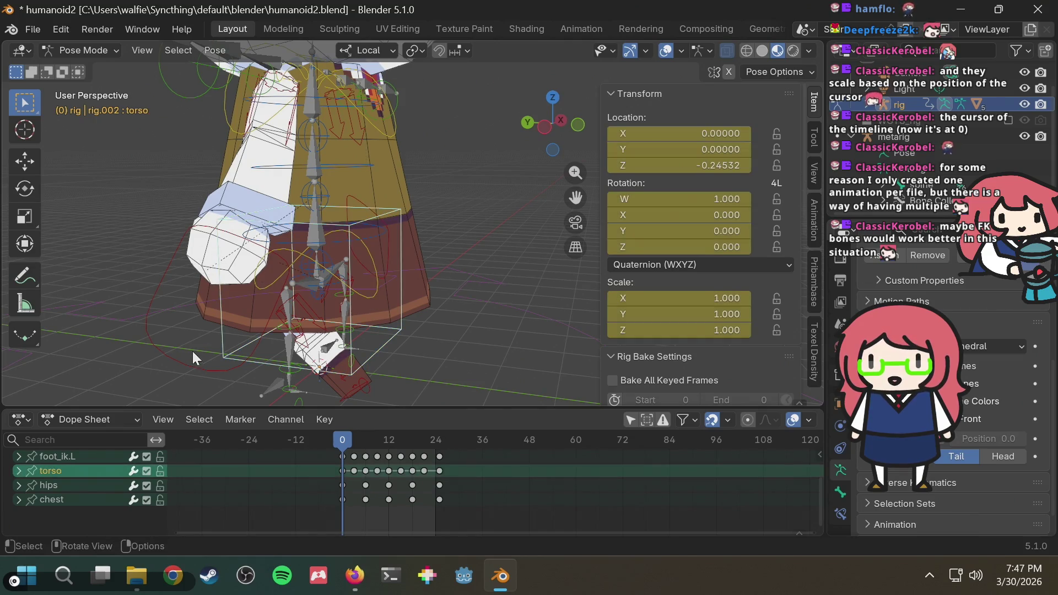
left_click(170, 356)
mouse_move(175, 352)
middle_mouse_down()
mouse_move(403, 256)
mouse_move(249, 276)
middle_mouse_up()
left_click(478, 251)
key("alt+r")
key("i")
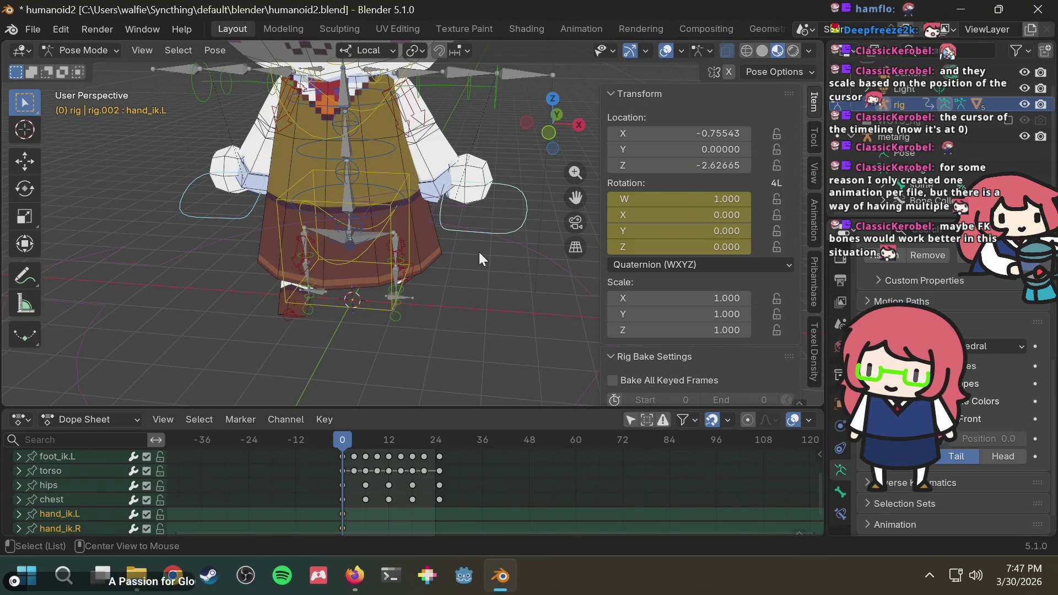
Step: Zero the hand IK controls' location and scale, keyed at frame 0, and save the file
key("alt+g")
key("alt+s")
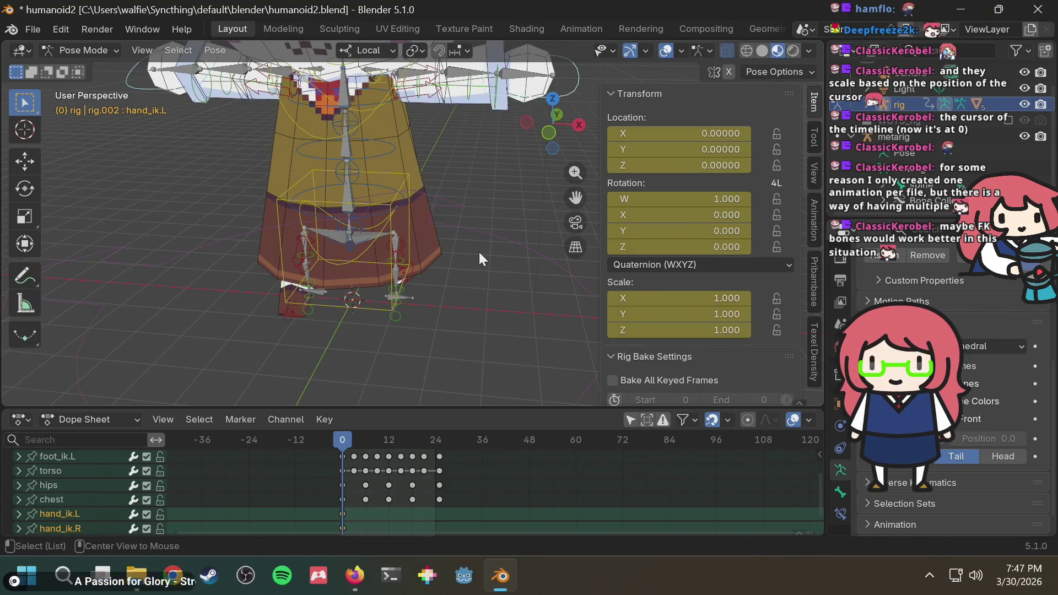
key("ctrl+s")
Step: Frame the right arm and select the right upper arm IK control
mouse_move(445, 174)
middle_mouse_down()
mouse_move(465, 177)
mouse_move(283, 190)
mouse_move(238, 217)
middle_mouse_up()
left_click(182, 149)
scroll(220, 170, "up", 2)
middle_click_drag(220, 169, 382, 212, "shift")
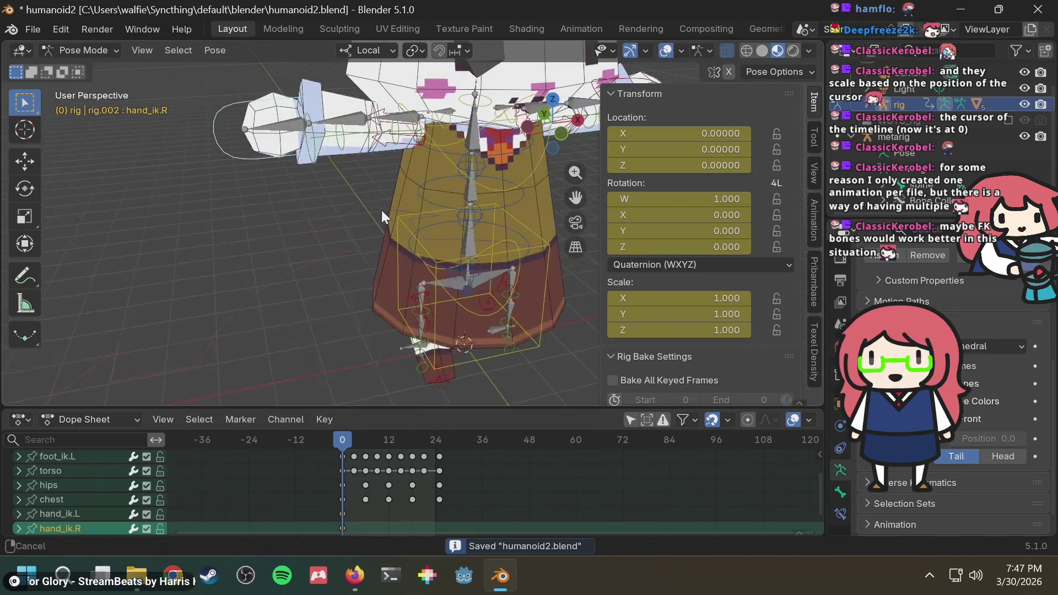
scroll(389, 138, "up", 1)
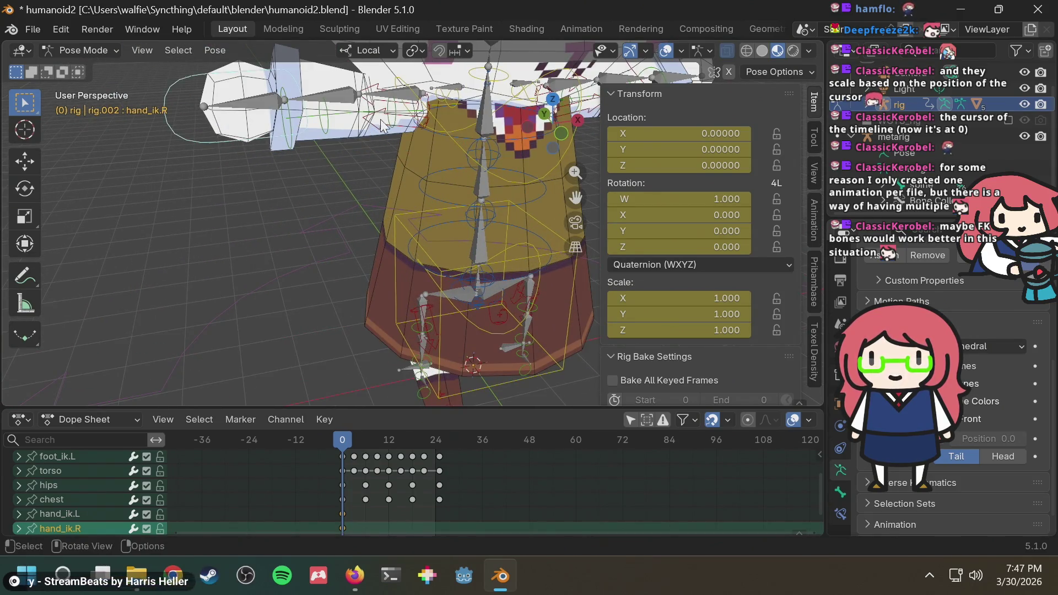
left_click(383, 119)
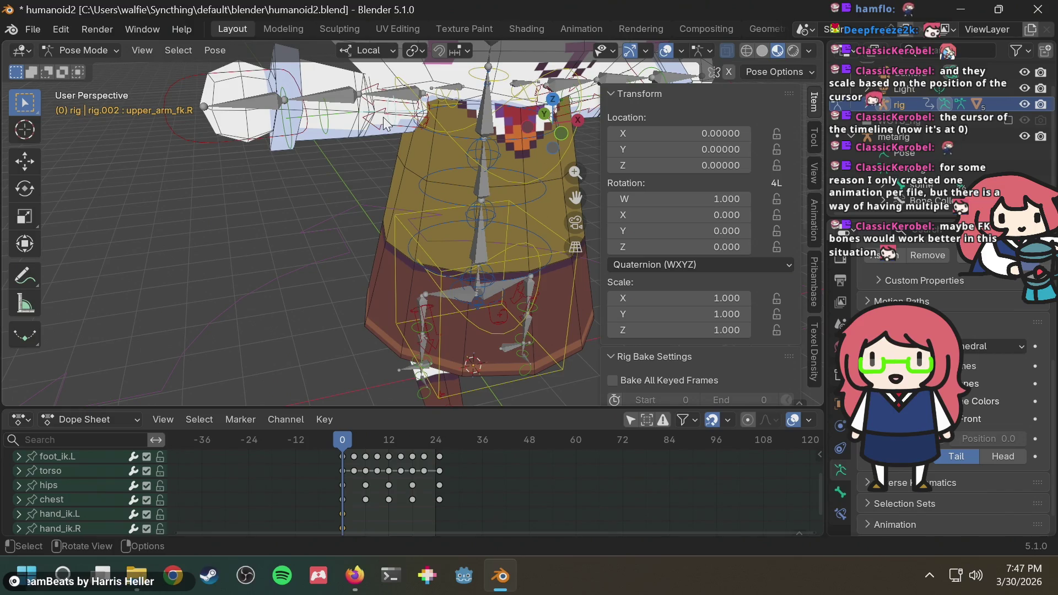
left_click(382, 117)
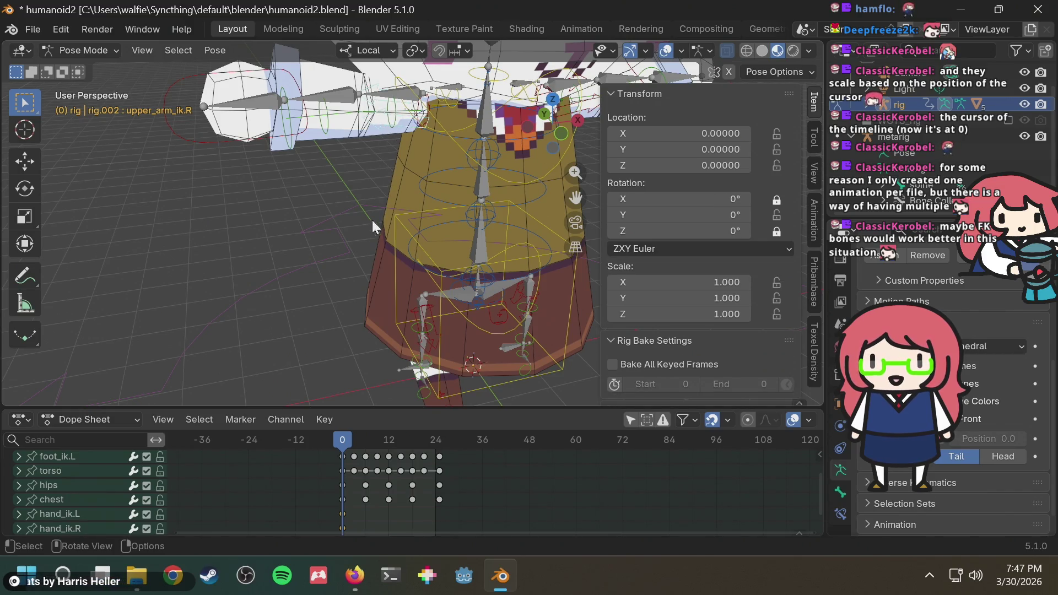
scroll(358, 311, "down", 2)
scroll(427, 466, "down", 2)
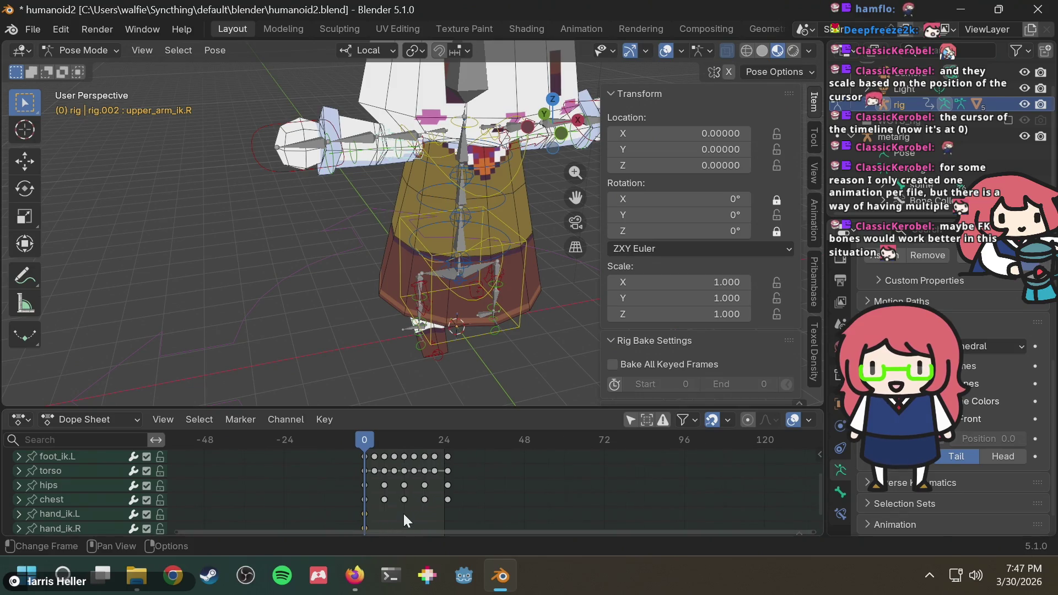
Step: Test moving and rotating the right upper arm, cancel both, then select the right hand FK control
key("g")
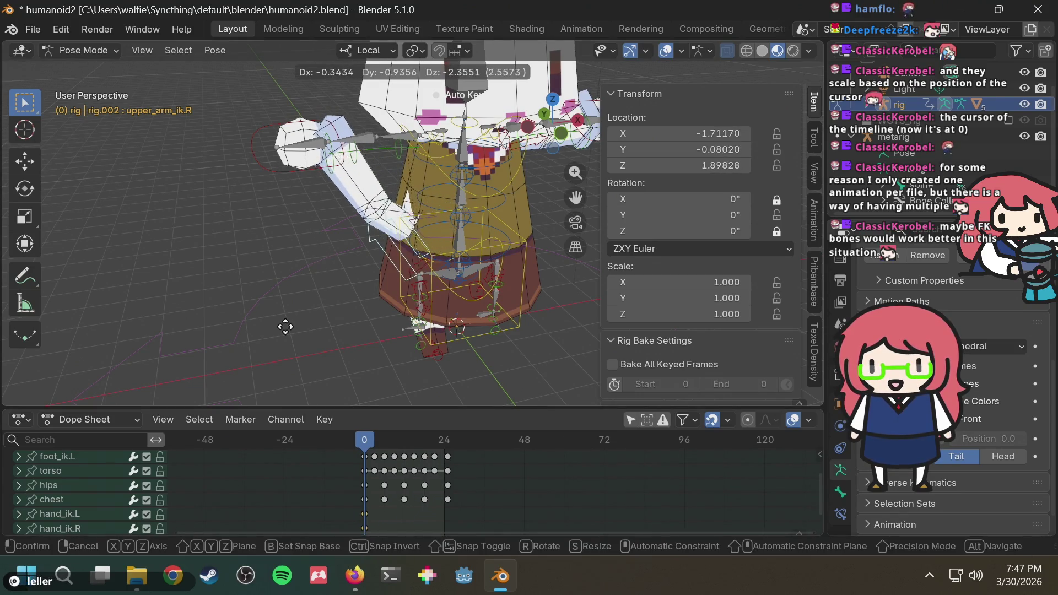
key("Escape")
key("r")
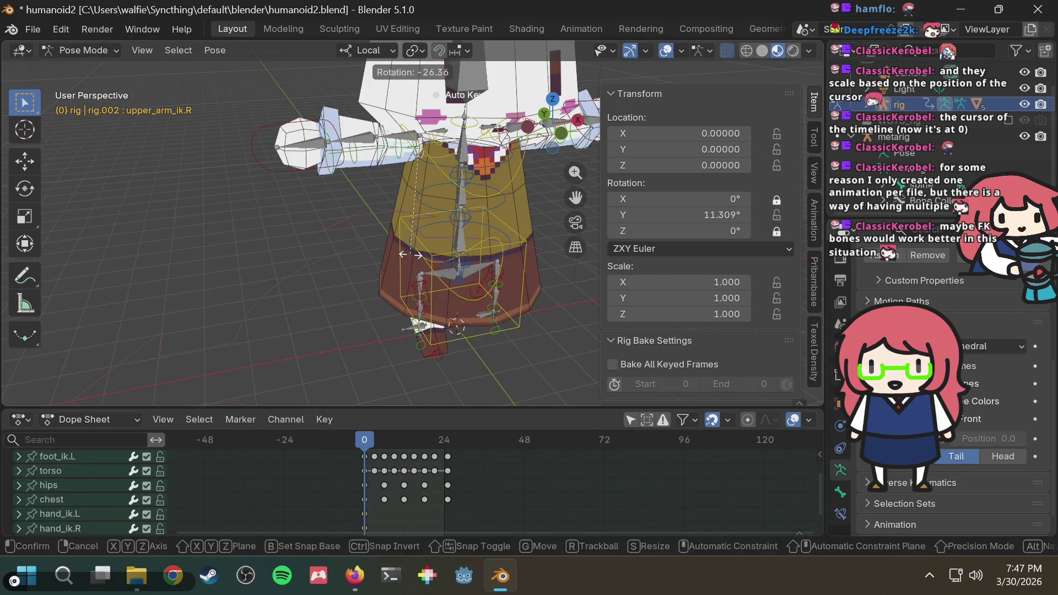
key("Escape")
scroll(344, 177, "up", 3)
scroll(262, 116, "down", 2)
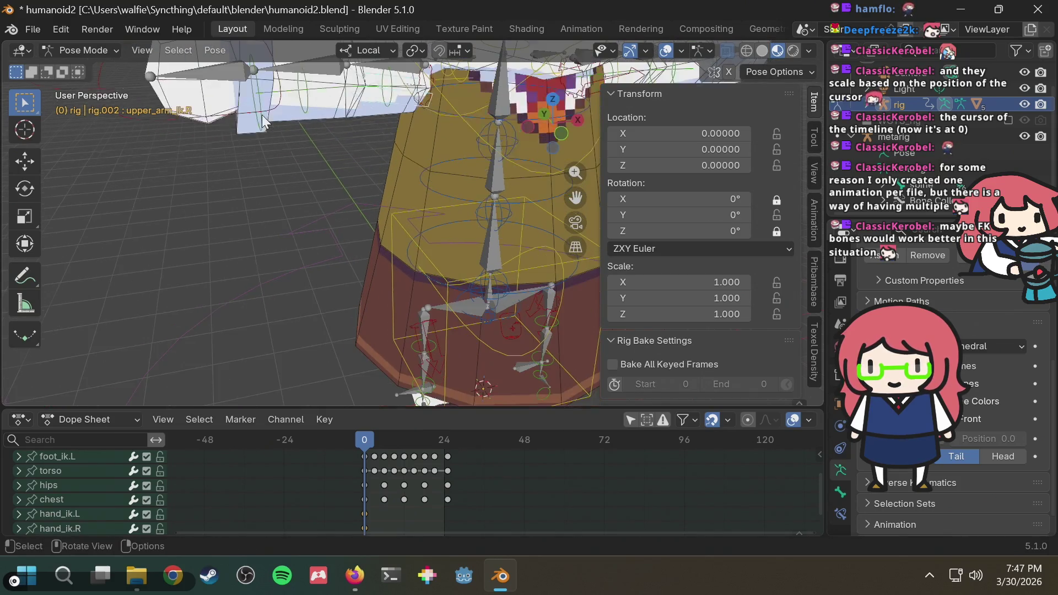
scroll(261, 119, "down", 2)
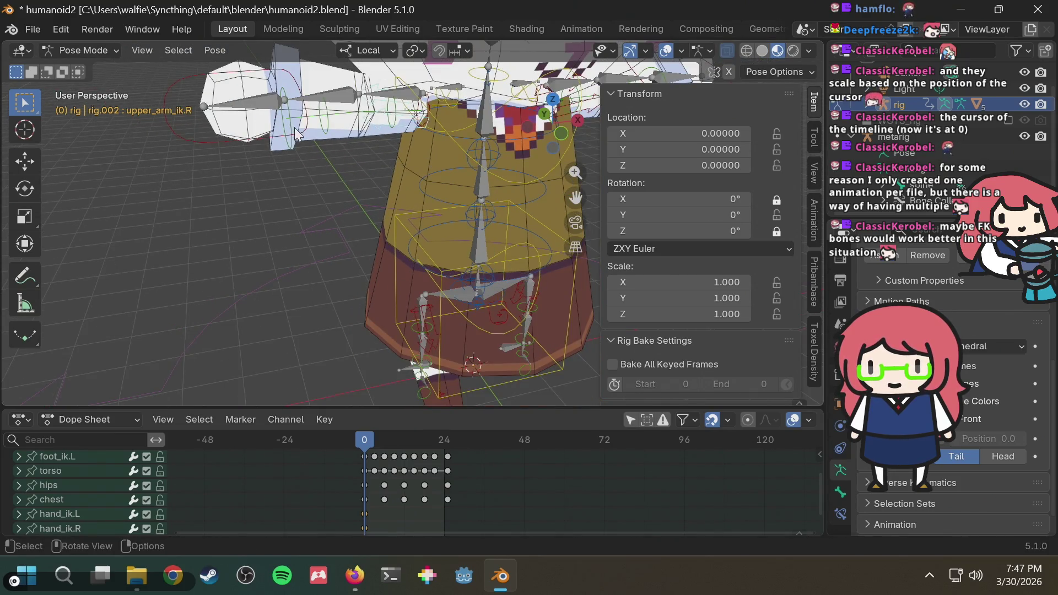
left_click(287, 144)
Step: Turn off the Arm.L and Arm.R IK layers and all leg IK and FK layers
scroll(798, 273, "down", 10)
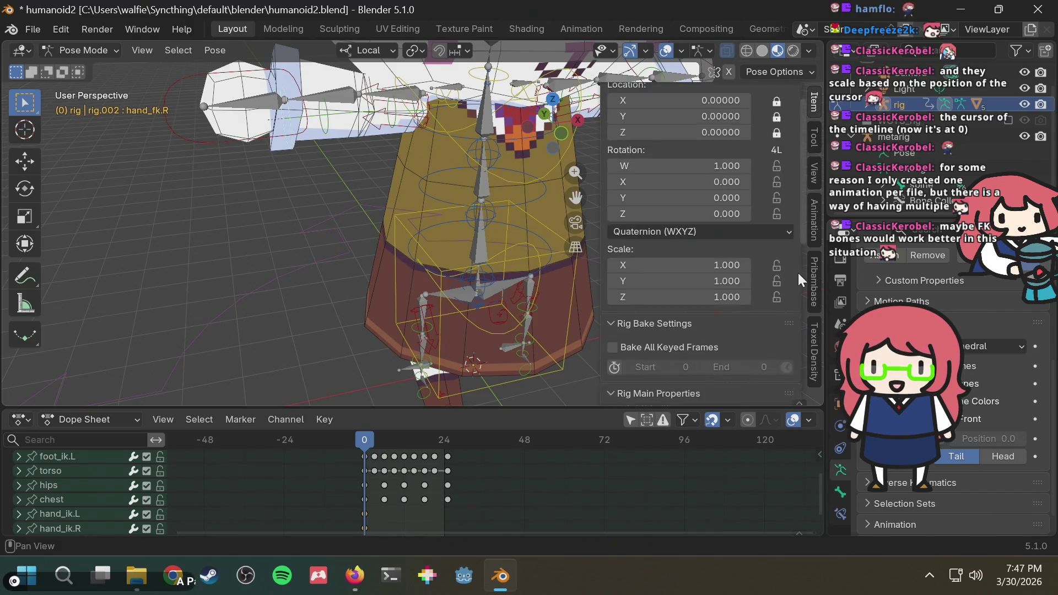
scroll(713, 315, "down", 3)
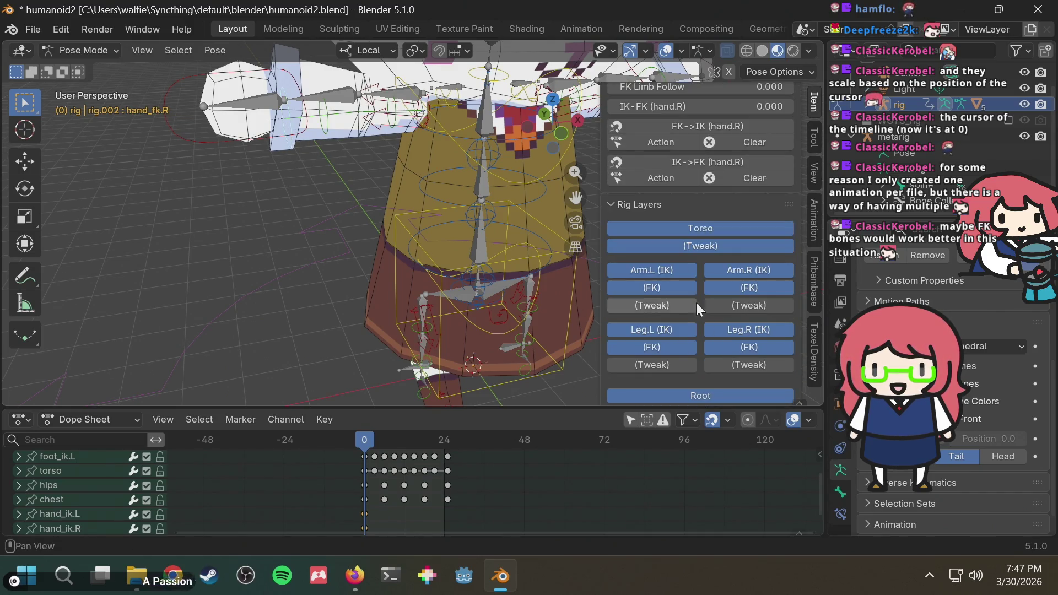
left_click(673, 268)
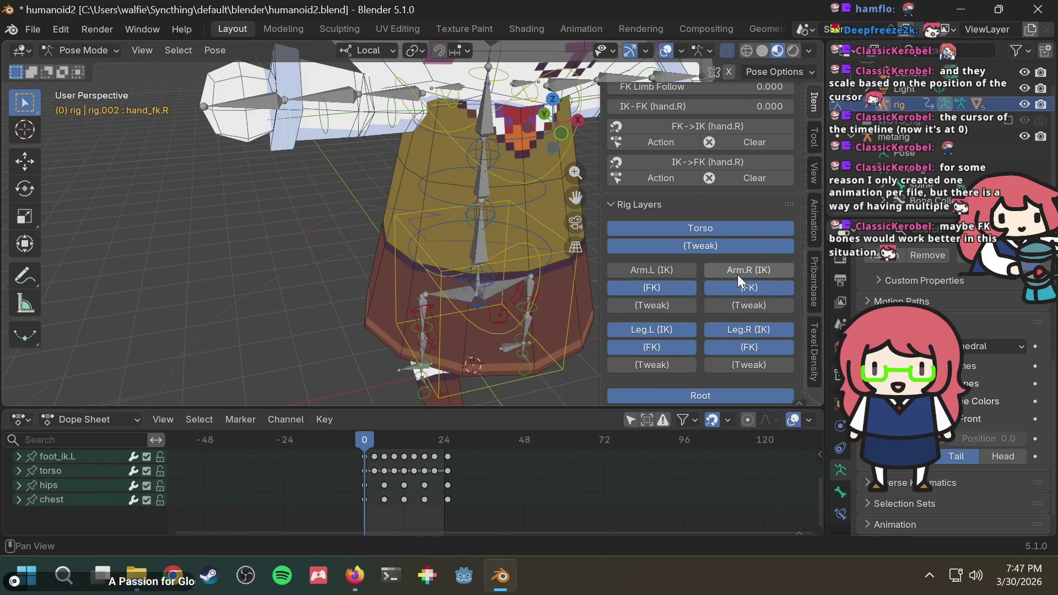
left_click(737, 273)
left_click(661, 331)
left_click(661, 346)
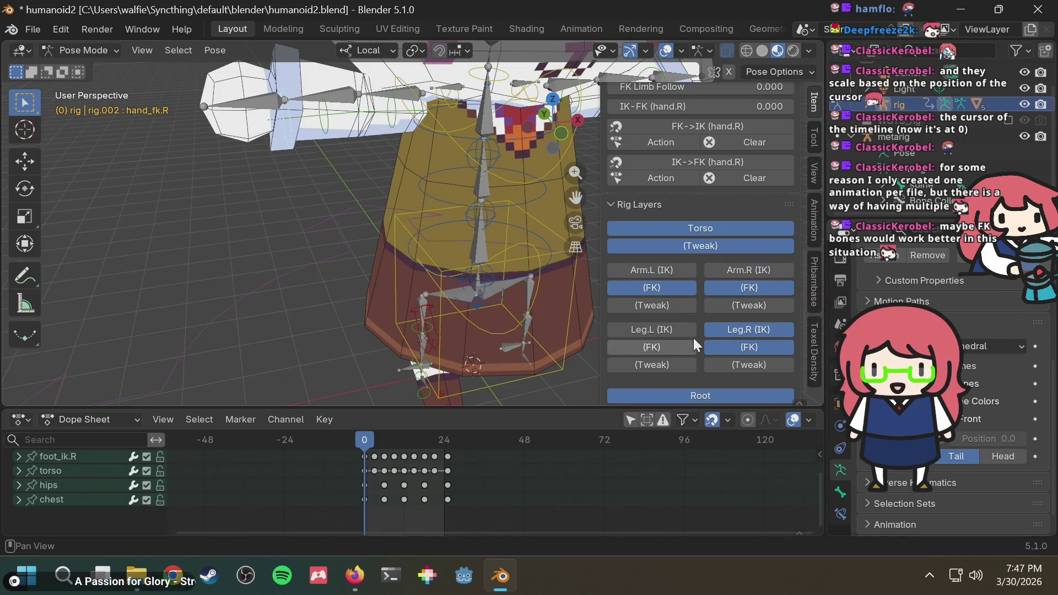
left_click(763, 327)
left_click(752, 346)
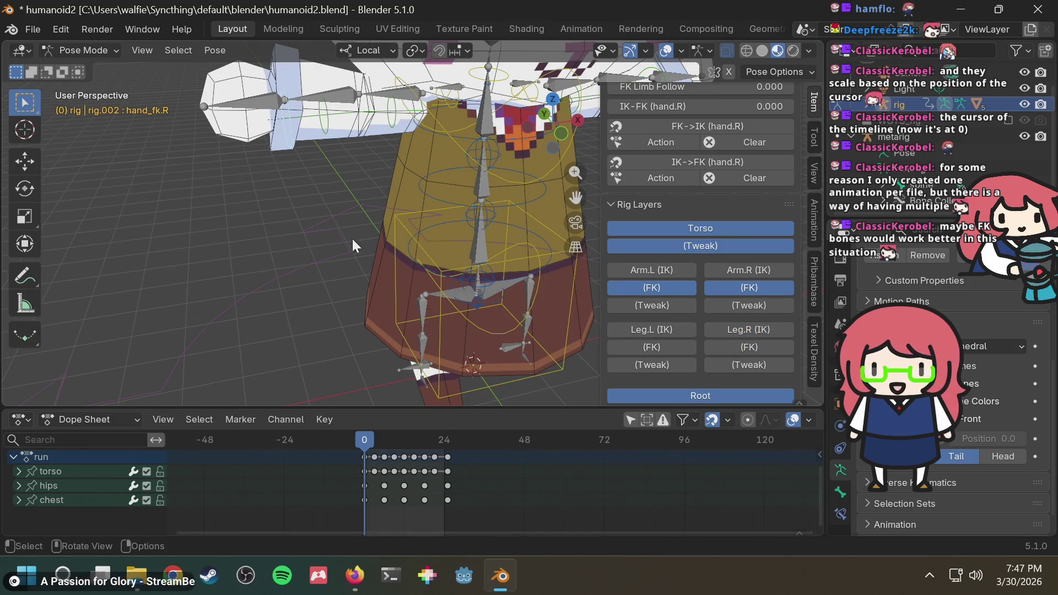
Step: Rotate the right hand FK control around the Z axis
left_click(352, 239)
mouse_move(279, 180)
middle_mouse_down()
mouse_move(313, 192)
mouse_move(299, 190)
mouse_move(424, 183)
mouse_move(286, 180)
mouse_move(243, 133)
mouse_move(259, 181)
mouse_move(359, 149)
middle_mouse_up()
scroll(448, 166, "up", 2)
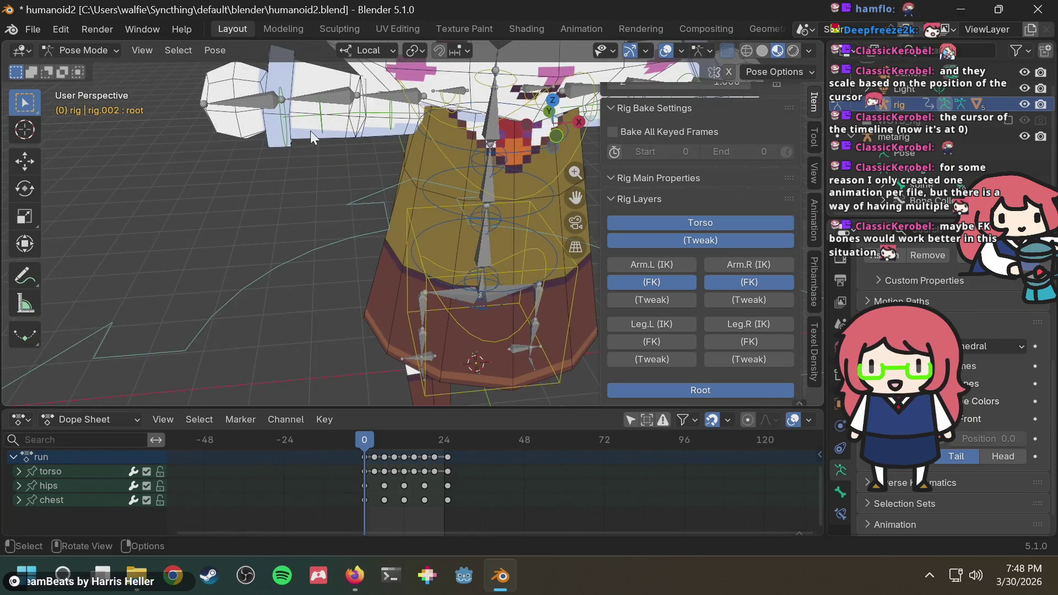
left_click(286, 124)
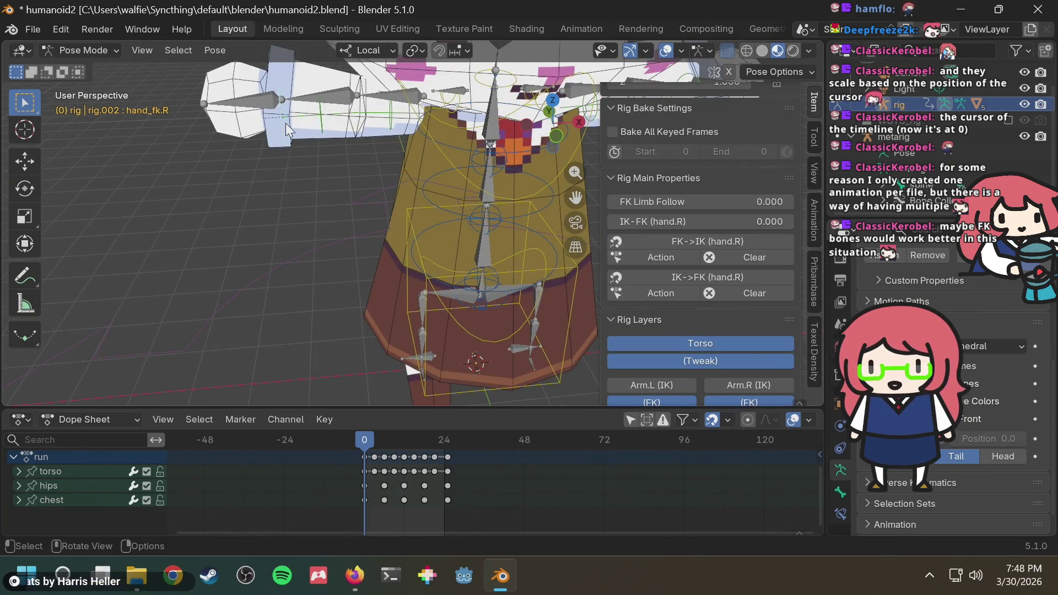
key("r")
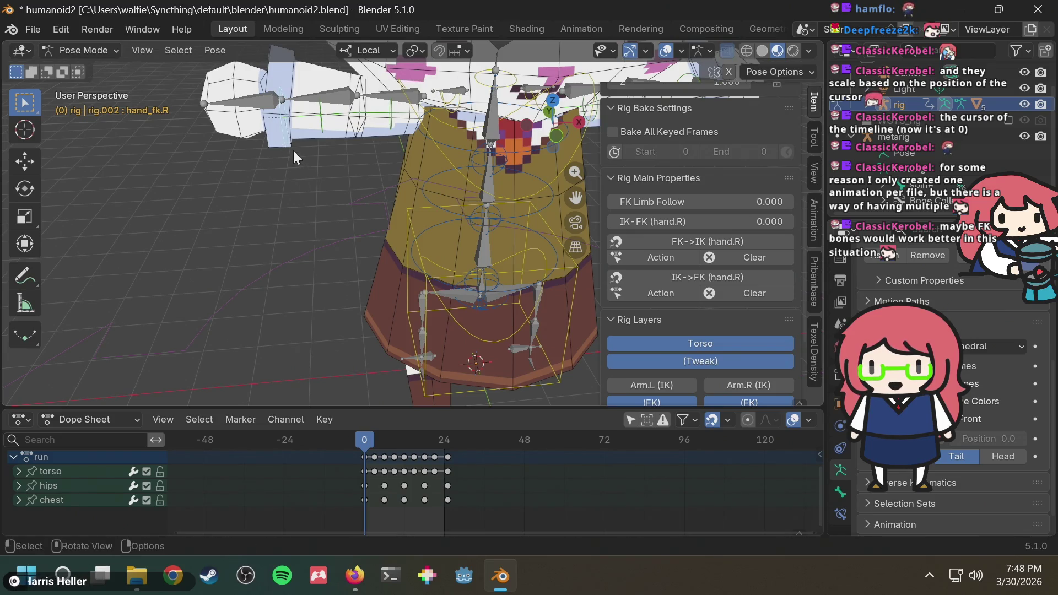
key("z")
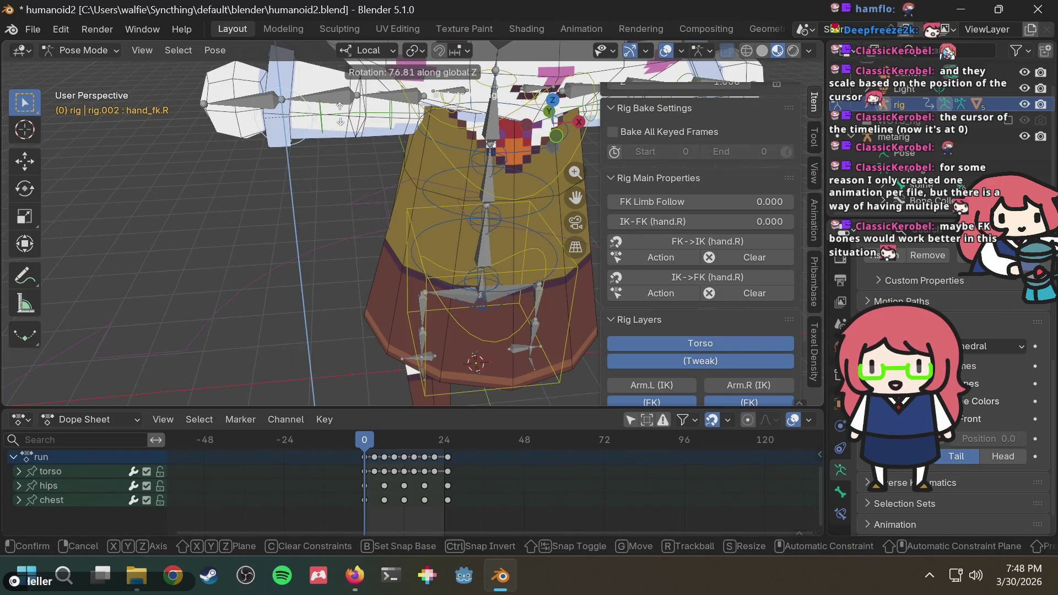
left_click(335, 130)
Step: Try rotating the right upper arm FK control, then undo that rotation
scroll(337, 130, "up", 1)
mouse_move(343, 130)
middle_mouse_down()
mouse_move(365, 206)
mouse_move(356, 206)
middle_mouse_up()
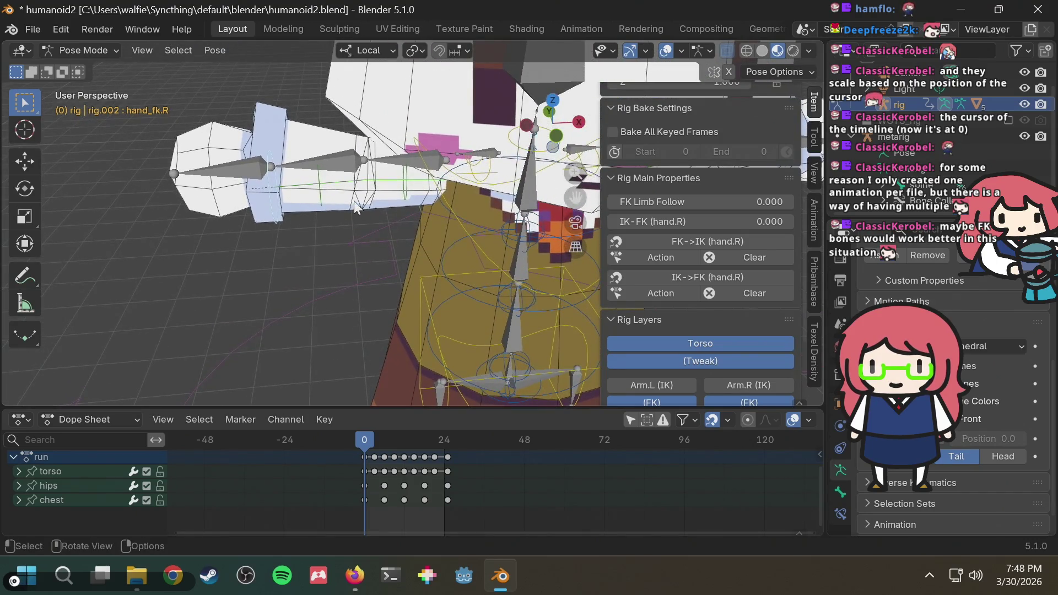
middle_click_drag(262, 184, 452, 198)
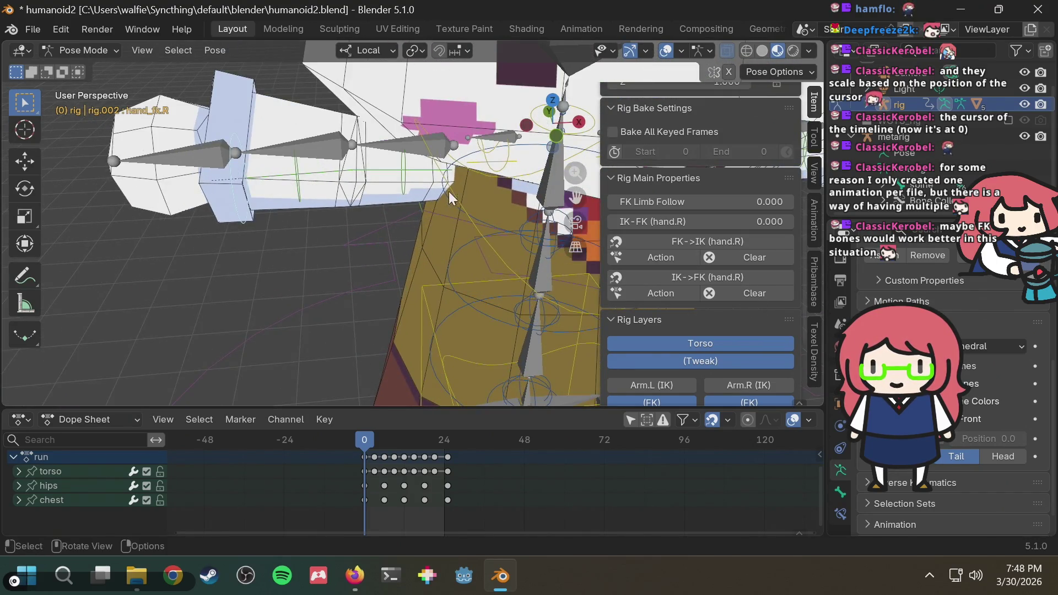
left_click(409, 175)
key("g")
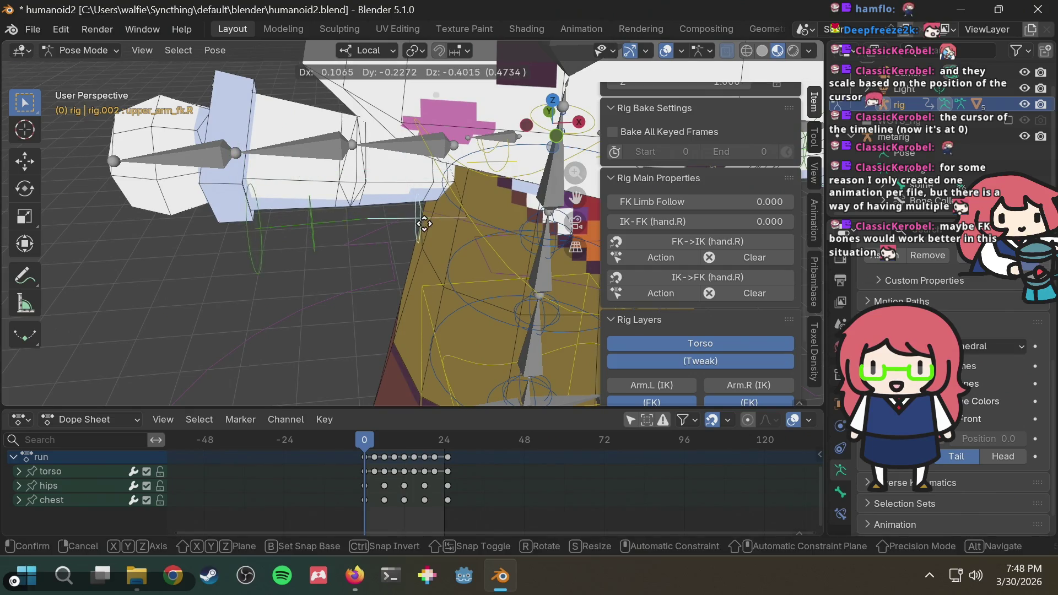
right_click(423, 225)
key("r")
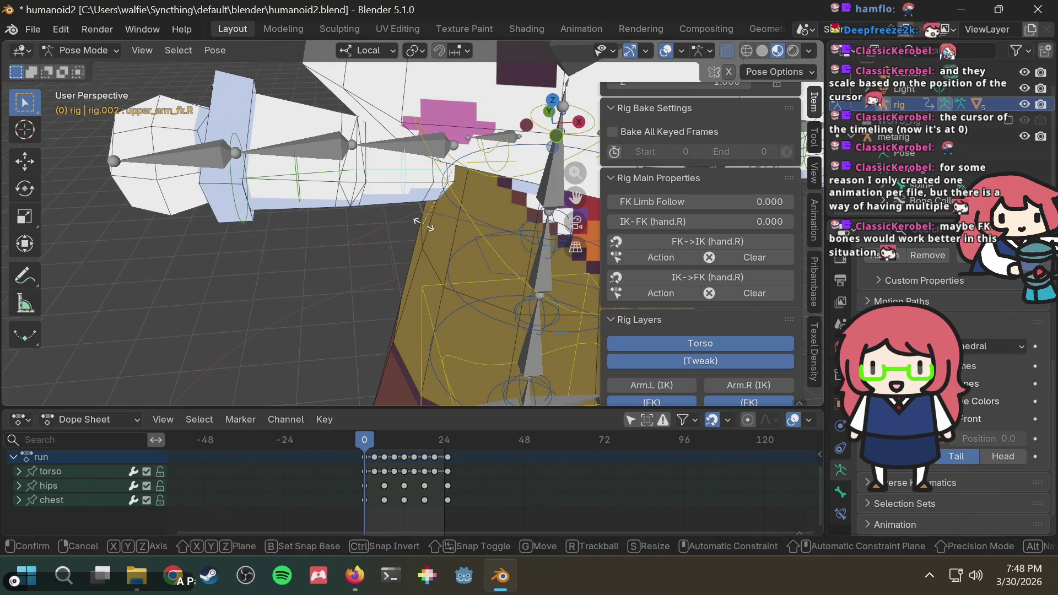
left_click(467, 259)
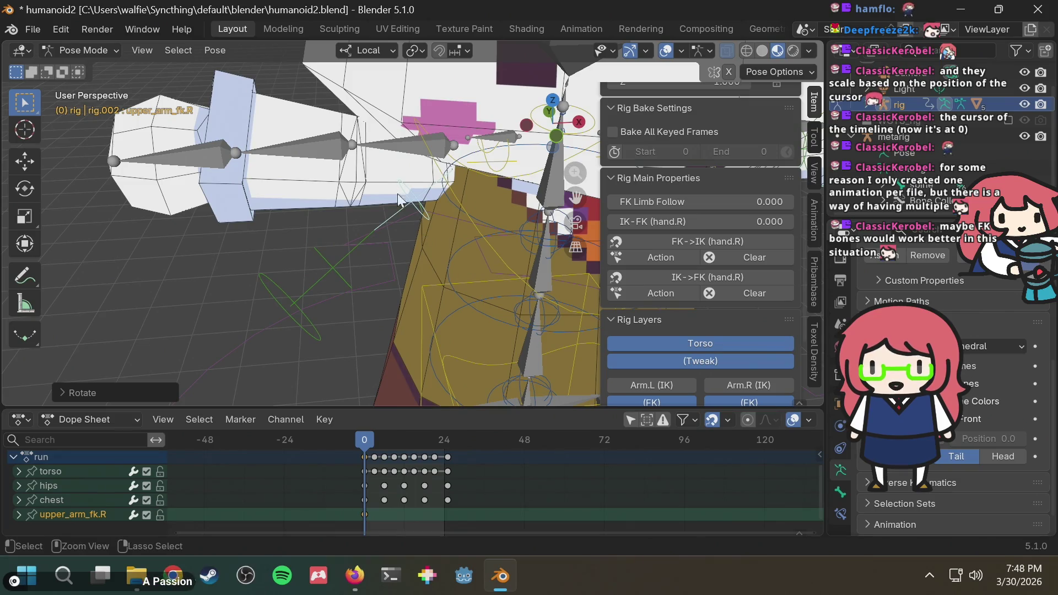
key("ctrl+z")
Step: Check the right forearm and hand FK controls without changing them, then view the bunny from behind
left_click(298, 194)
key("r")
key("Escape")
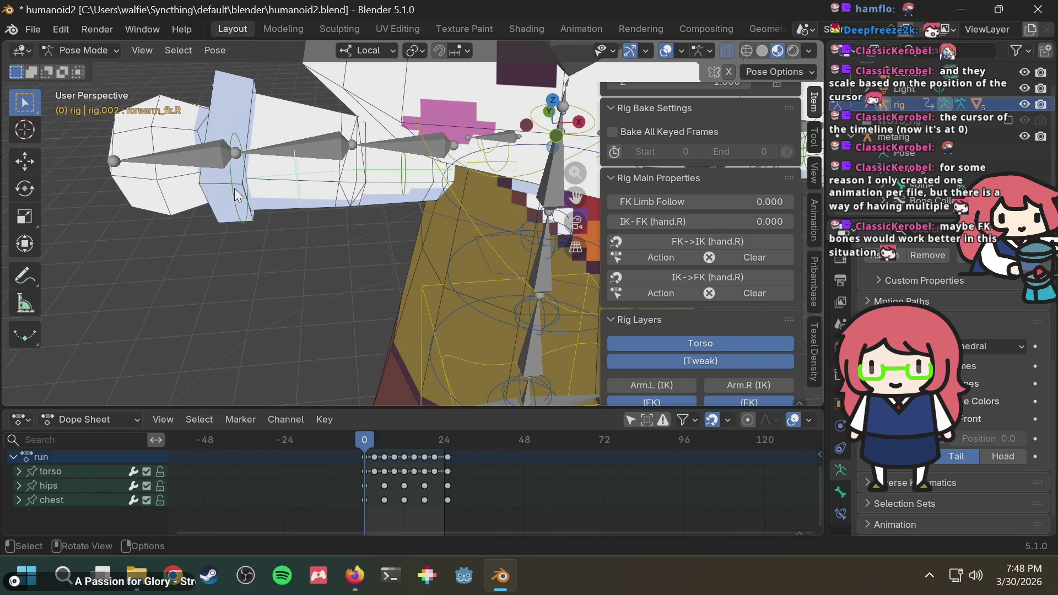
left_click(297, 171)
key("r")
key("Escape")
mouse_move(295, 255)
middle_mouse_down()
mouse_move(300, 243)
mouse_move(693, 231)
middle_mouse_up()
scroll(693, 230, "down", 2)
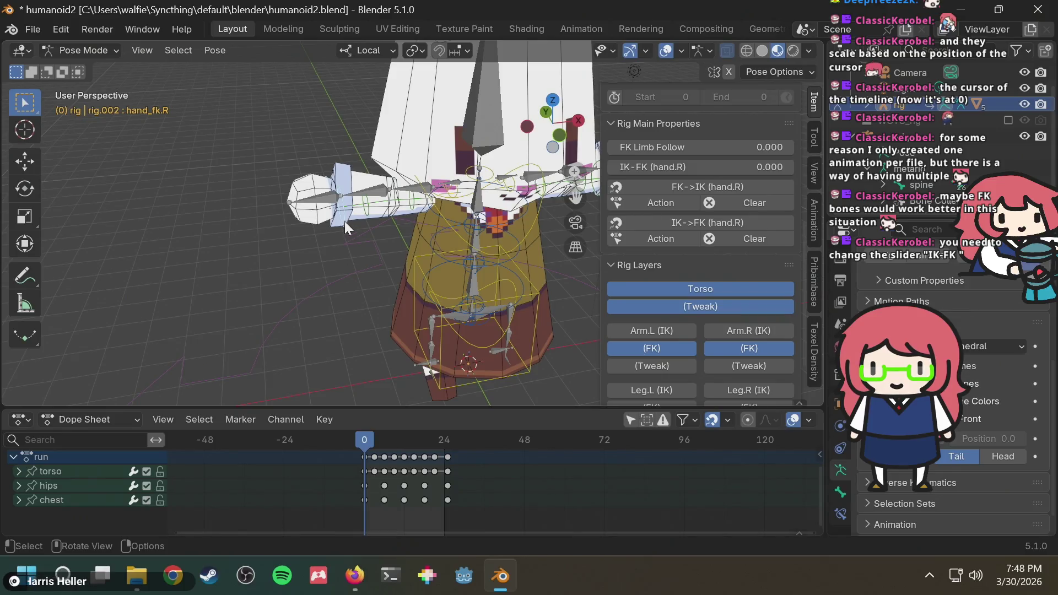
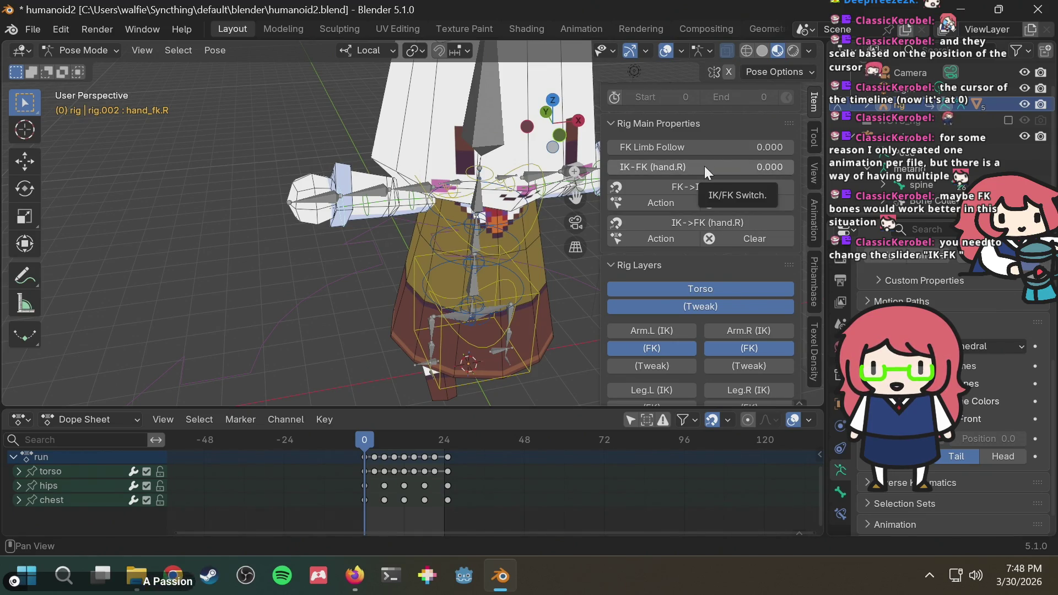
Step: Drag the IK-FK (hand.R) slider to 1.0 to put the right arm in full FK
left_click_drag(693, 166, 794, 167)
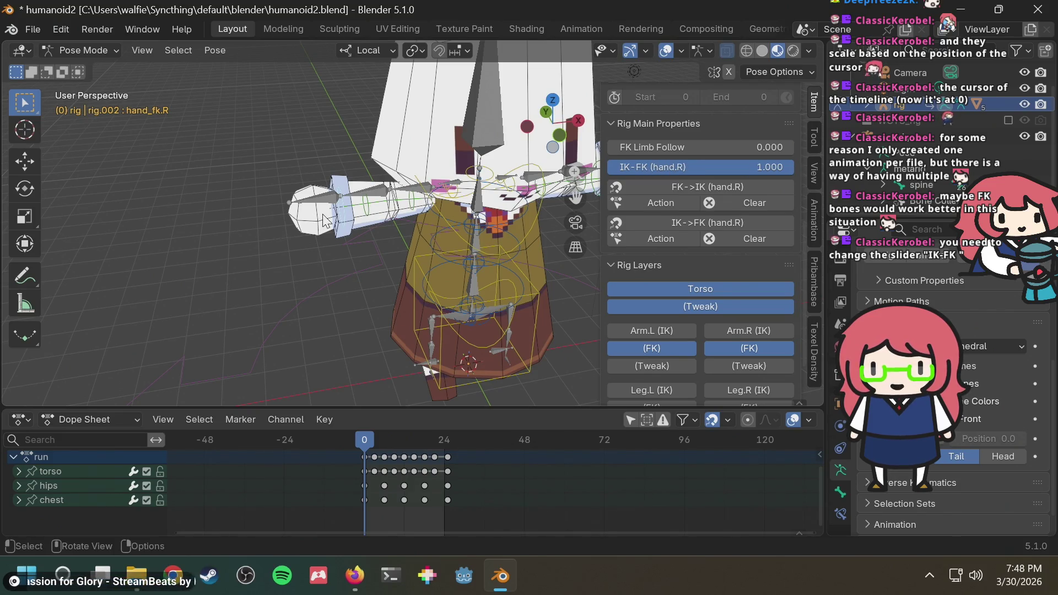
key("r")
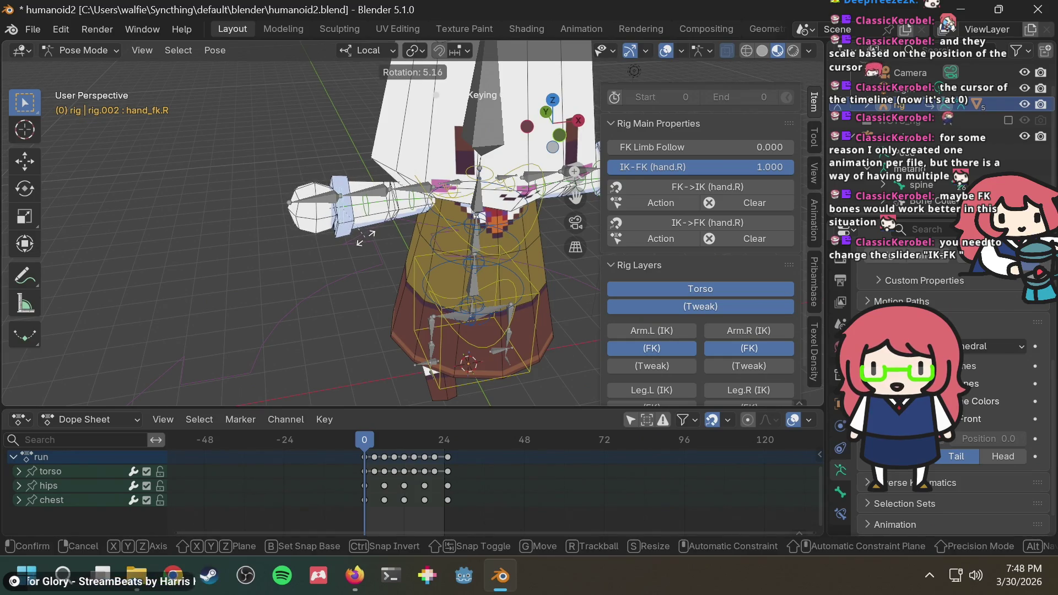
key("Escape")
Step: Select the right FK upper arm bone, upper_arm_fk.R, with the view turned toward the front
left_click(414, 206)
middle_click_drag(414, 206, 414, 377)
key("g")
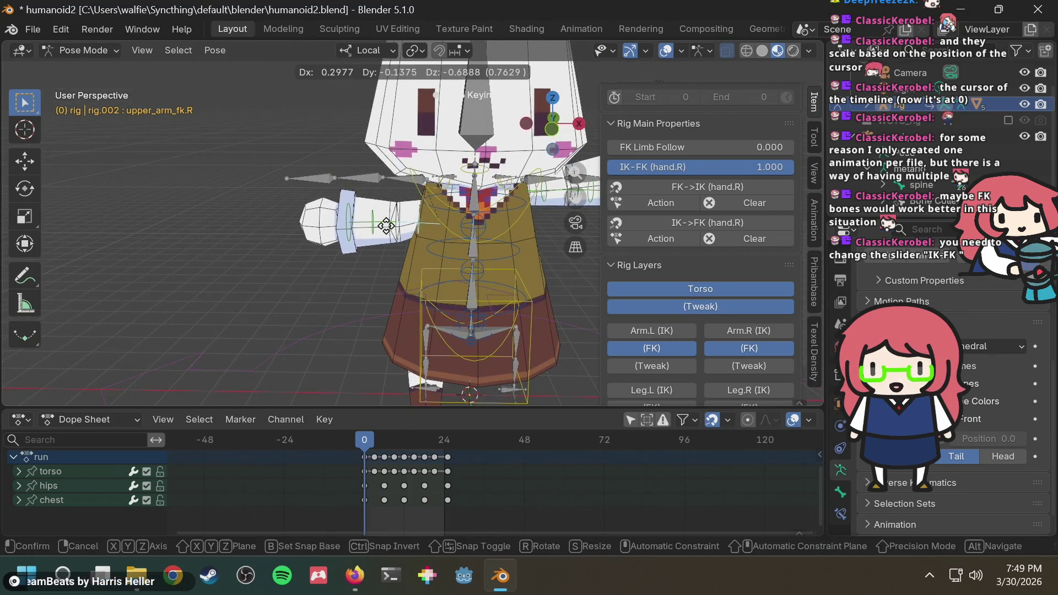
key("Escape")
key("r")
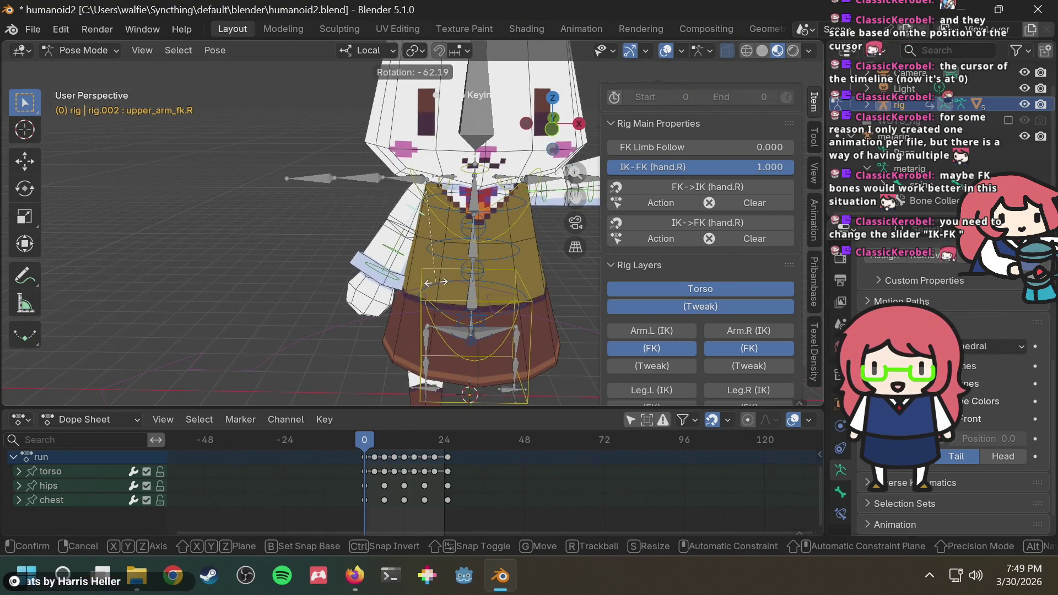
key("Escape")
Step: From Front view, rotate upper_arm_fk.R downward so auto-keying keys it at frame 0
mouse_move(429, 282)
middle_mouse_down()
mouse_move(495, 259)
mouse_move(377, 228)
middle_mouse_up()
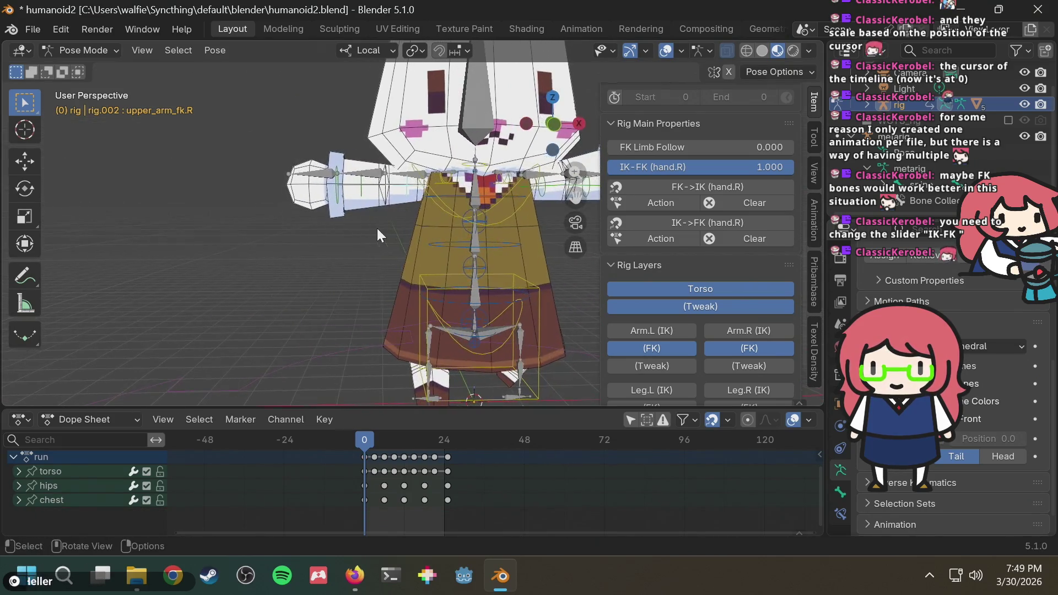
left_click(554, 130)
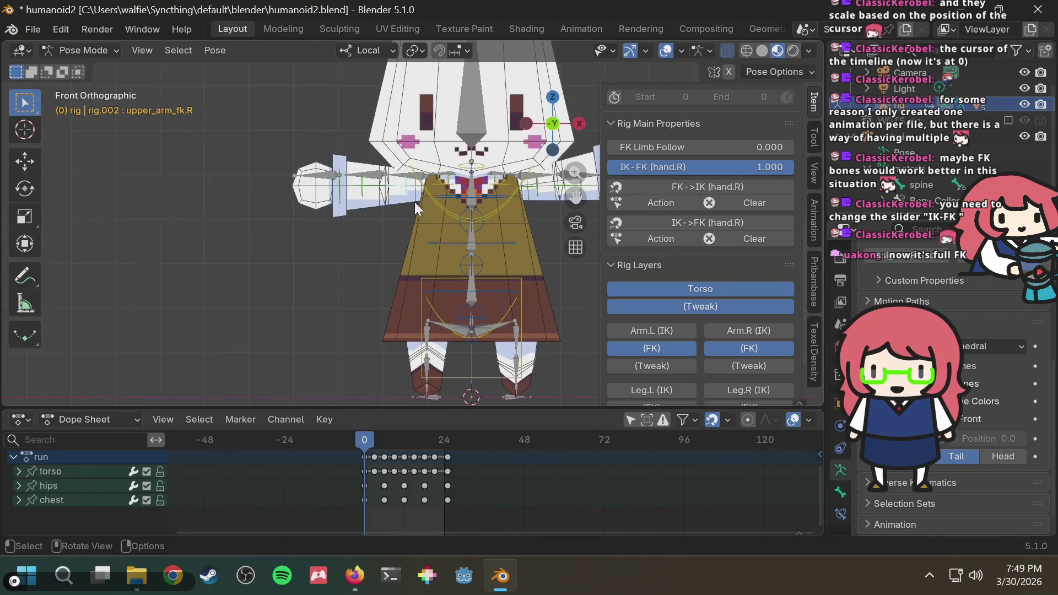
key("g")
key("r")
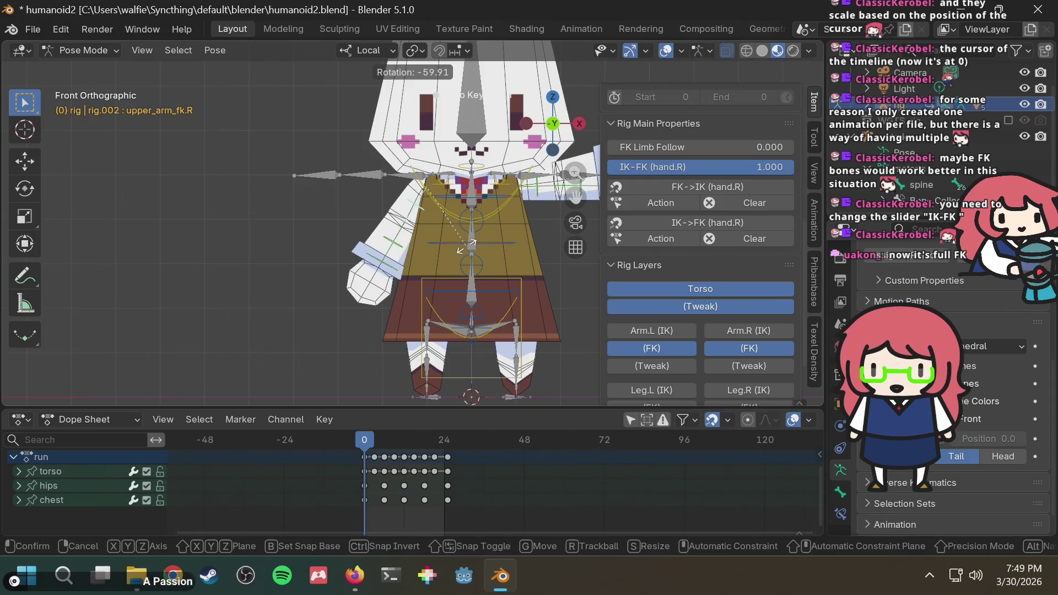
left_click(466, 251)
mouse_move(546, 247)
middle_mouse_down()
mouse_move(429, 256)
mouse_move(608, 263)
mouse_move(506, 275)
mouse_move(427, 266)
mouse_move(439, 288)
middle_mouse_up()
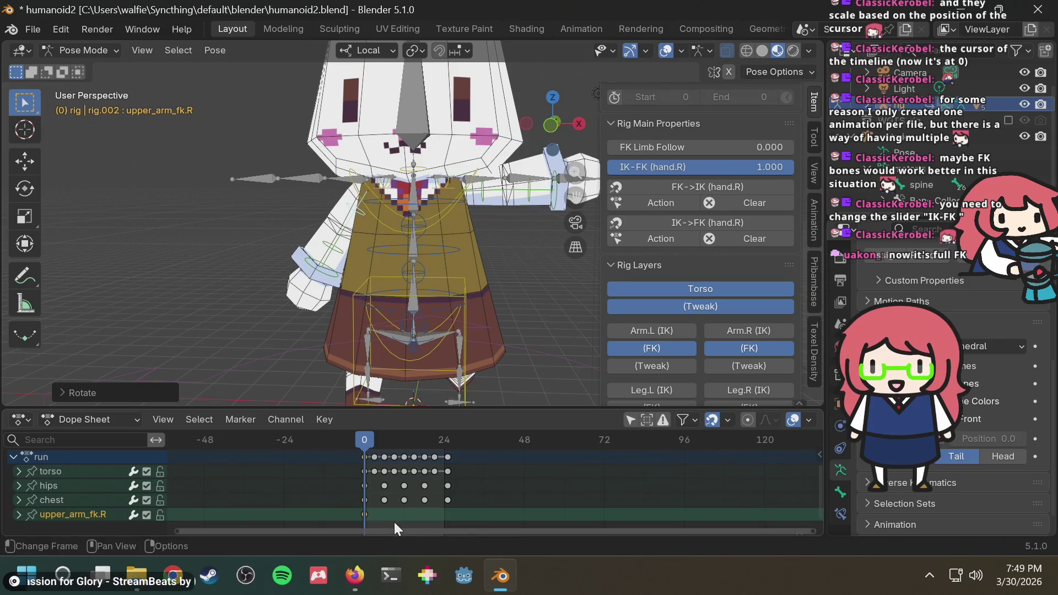
Step: Deselect the right arm and select the left FK upper arm bone, upper_arm_fk.L
left_click(366, 512)
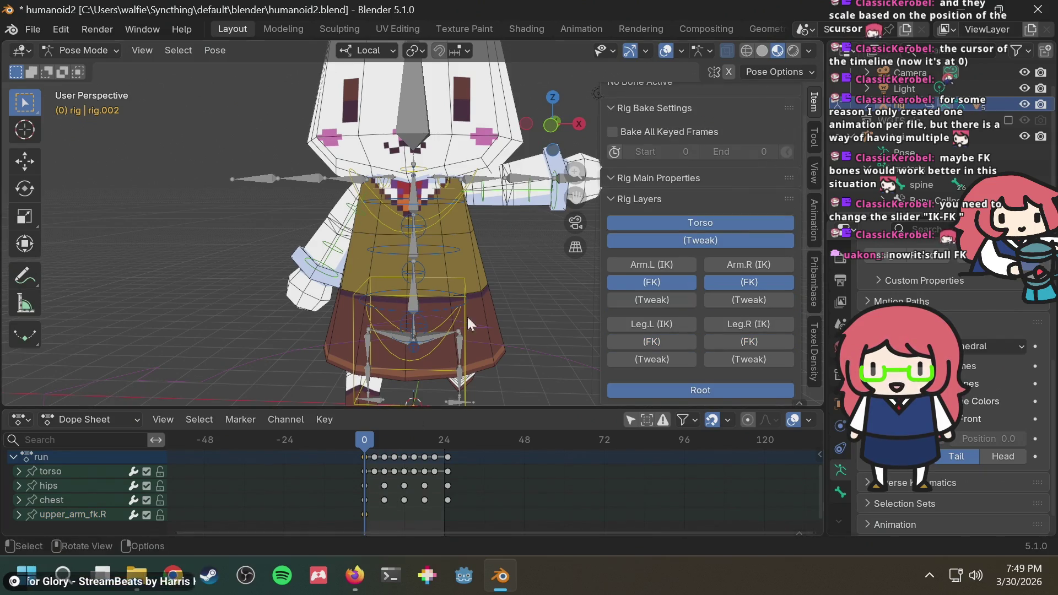
mouse_move(536, 215)
middle_mouse_down("shift")
mouse_move(438, 275)
mouse_move(451, 214)
middle_mouse_up("shift")
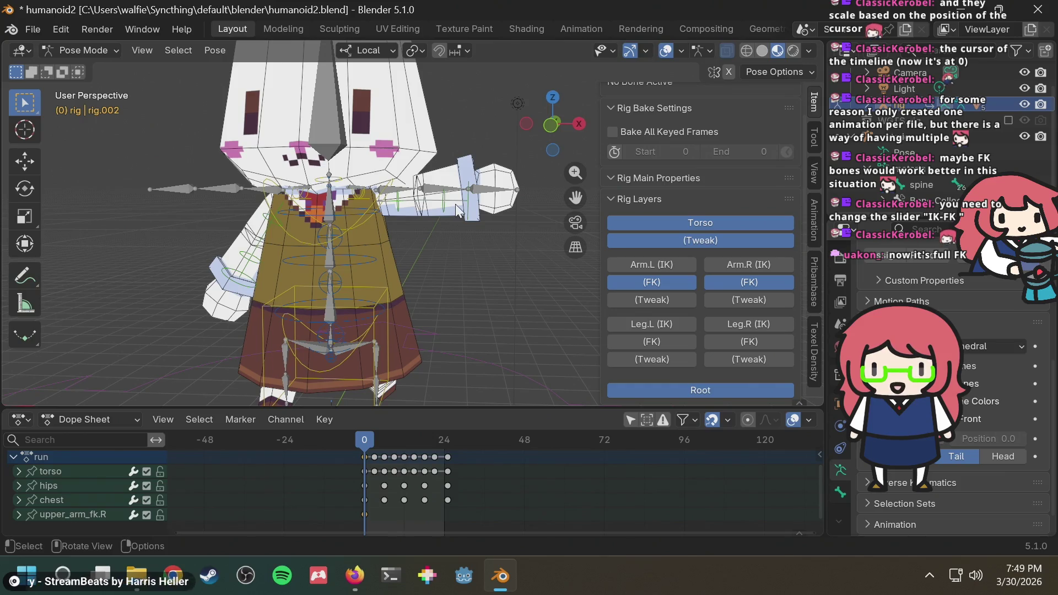
left_click(469, 207)
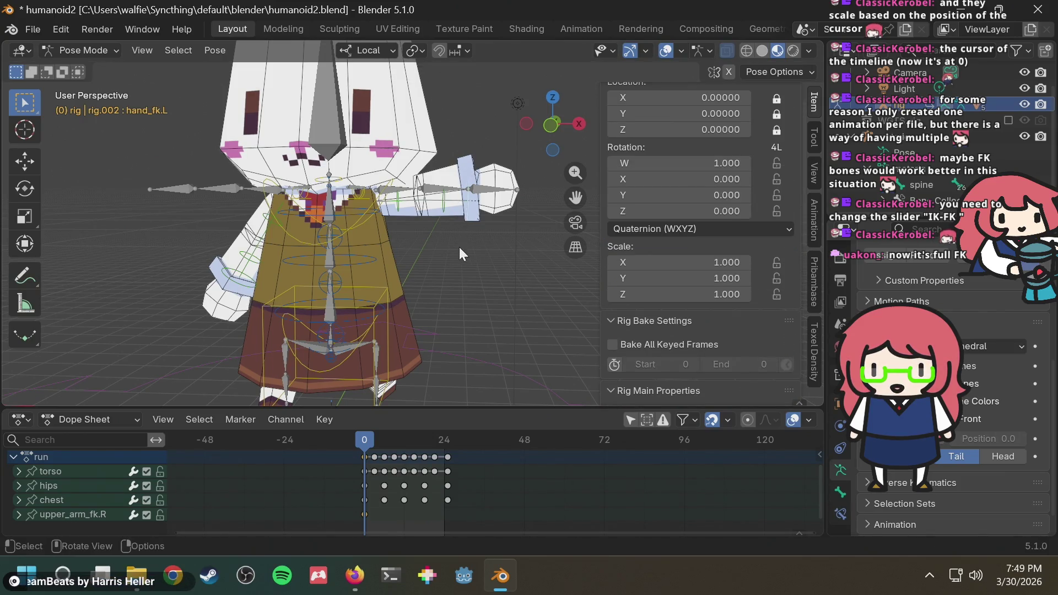
left_click(400, 210)
key("r")
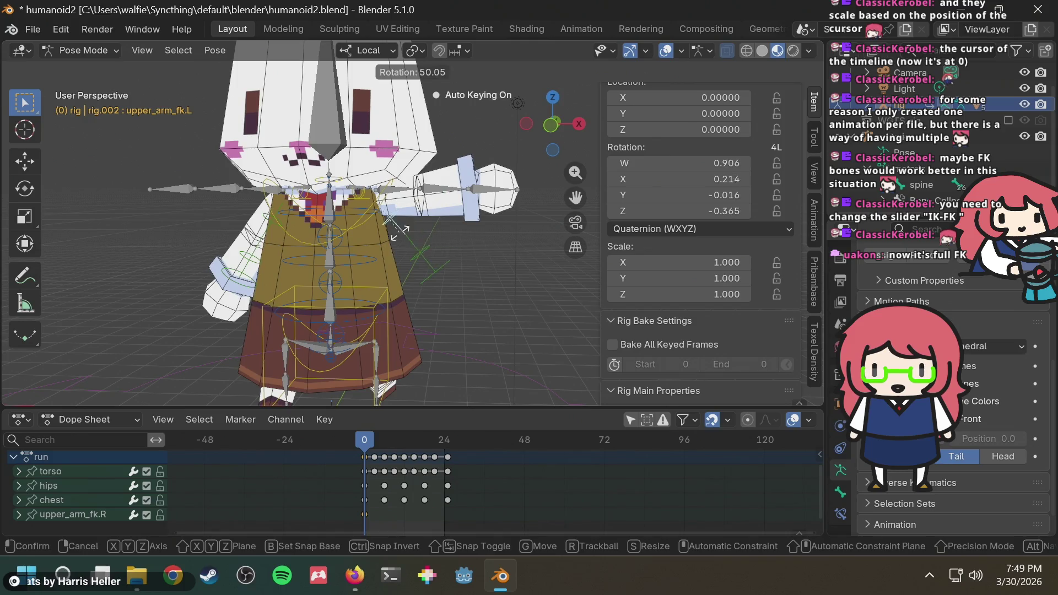
key("Escape")
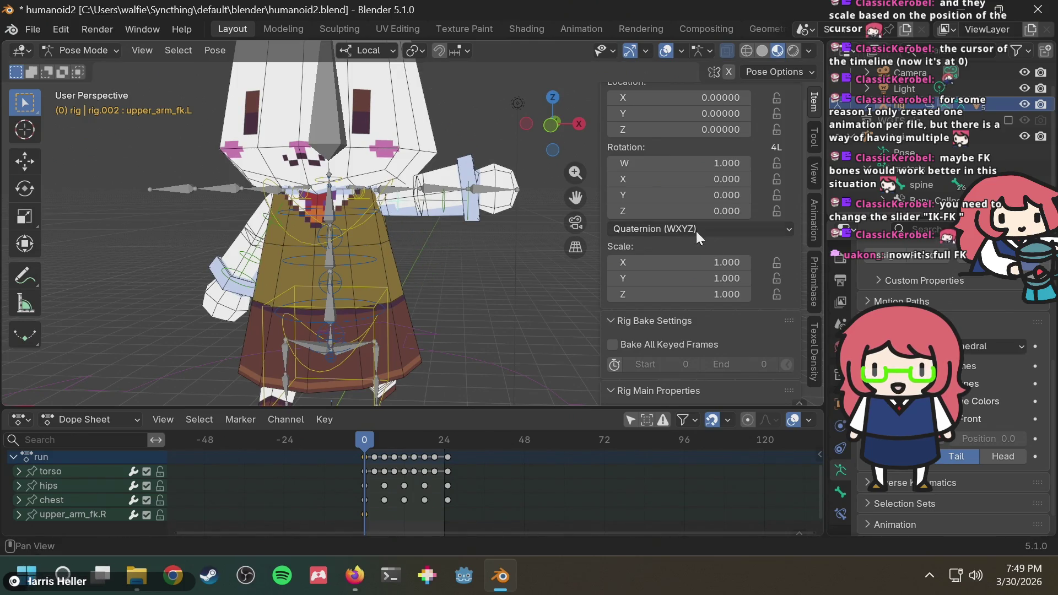
Step: In Rig Main Properties, set IK-FK (hand.L) to 1.0, leaving FK Limb Follow reset
scroll(693, 259, "down", 4)
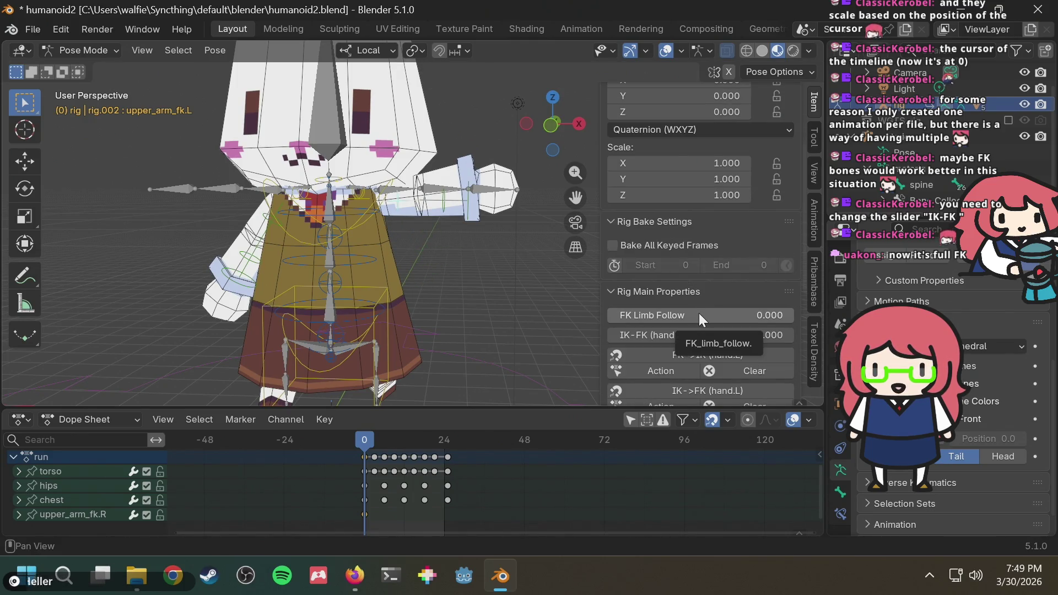
scroll(689, 272, "up", 4)
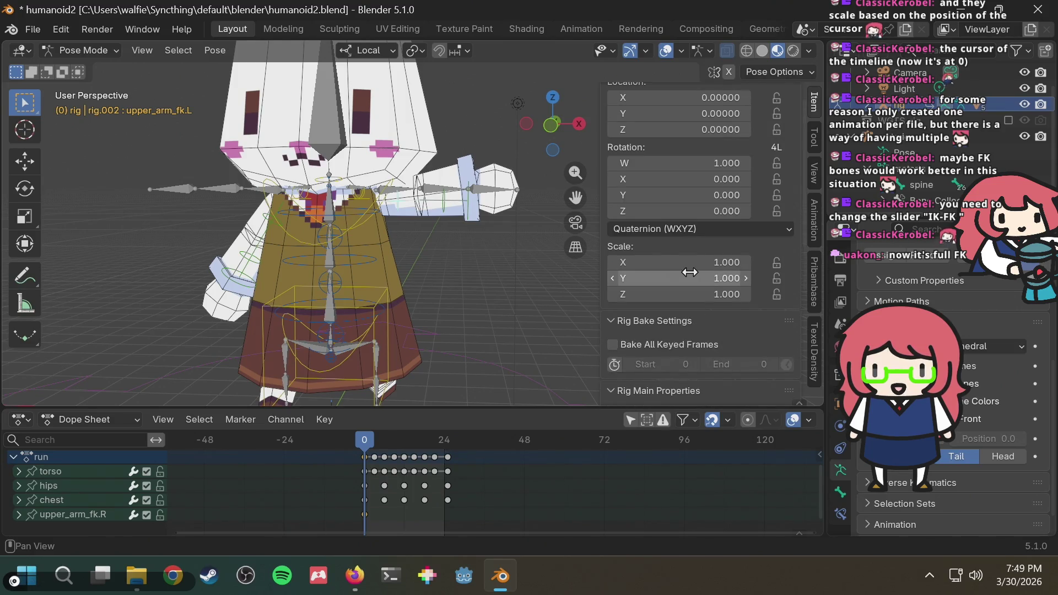
scroll(689, 271, "down", 5)
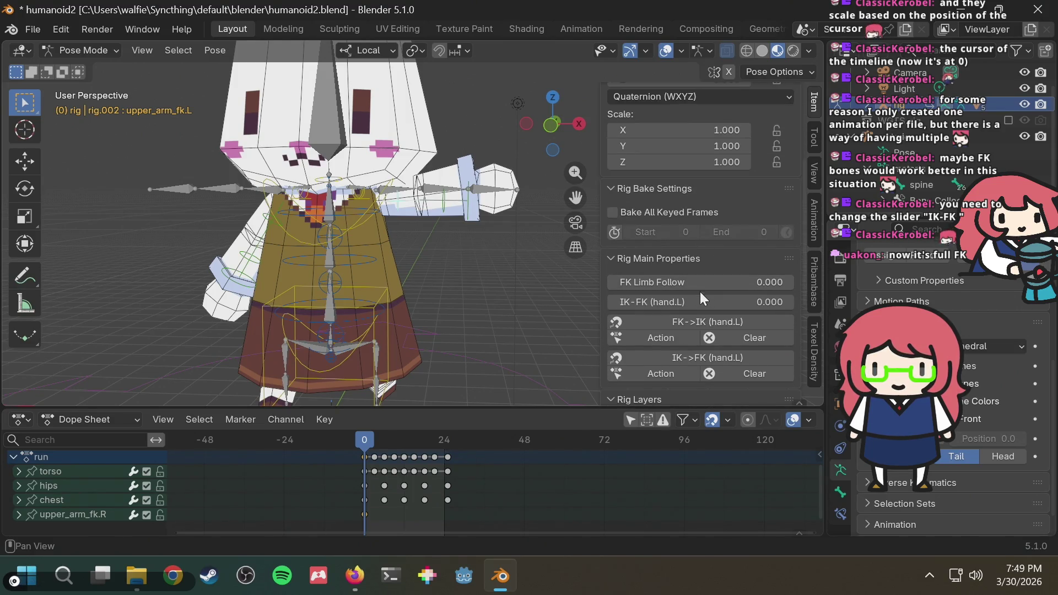
left_click_drag(693, 287, 805, 286)
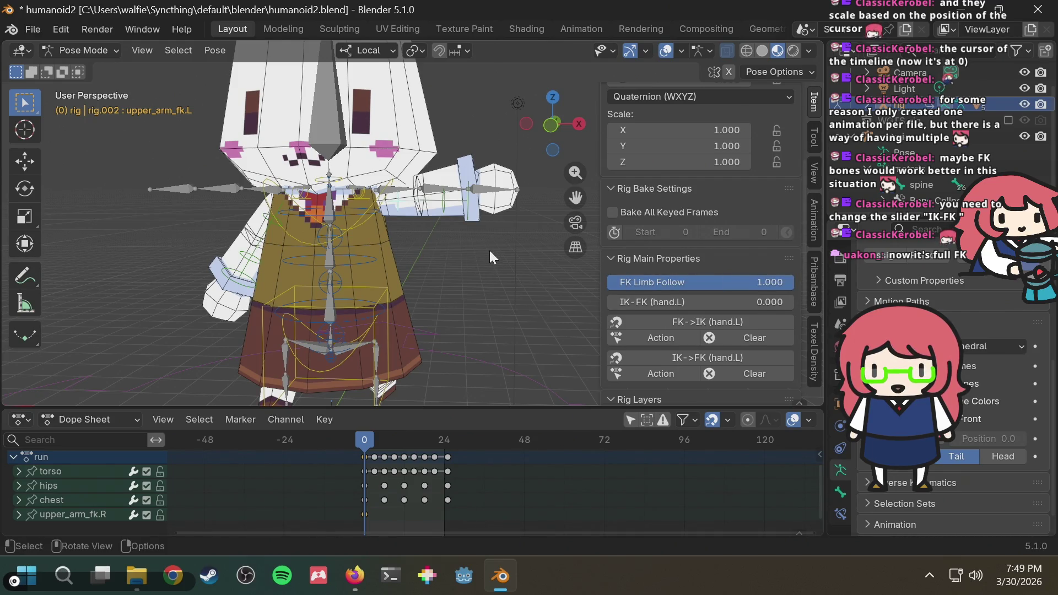
key("r")
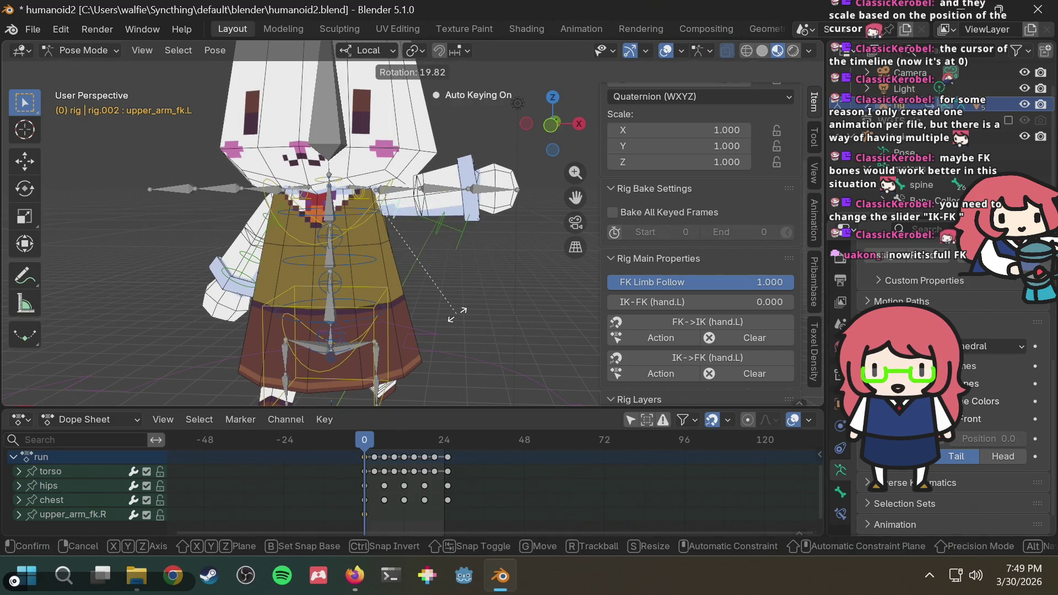
left_click(457, 315)
mouse_move(732, 286)
left_mouse_down()
mouse_move(606, 285)
mouse_move(661, 302)
mouse_move(796, 302)
left_mouse_up()
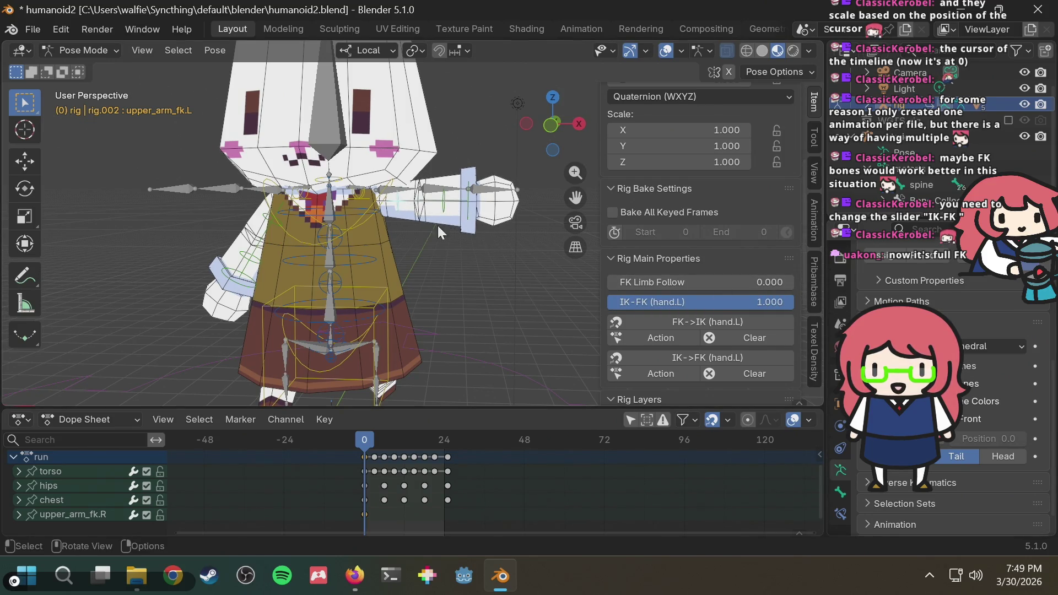
Step: Rotate upper_arm_fk.L downward to auto-key it at frame 0, then deselect it
key("r")
left_click(431, 264)
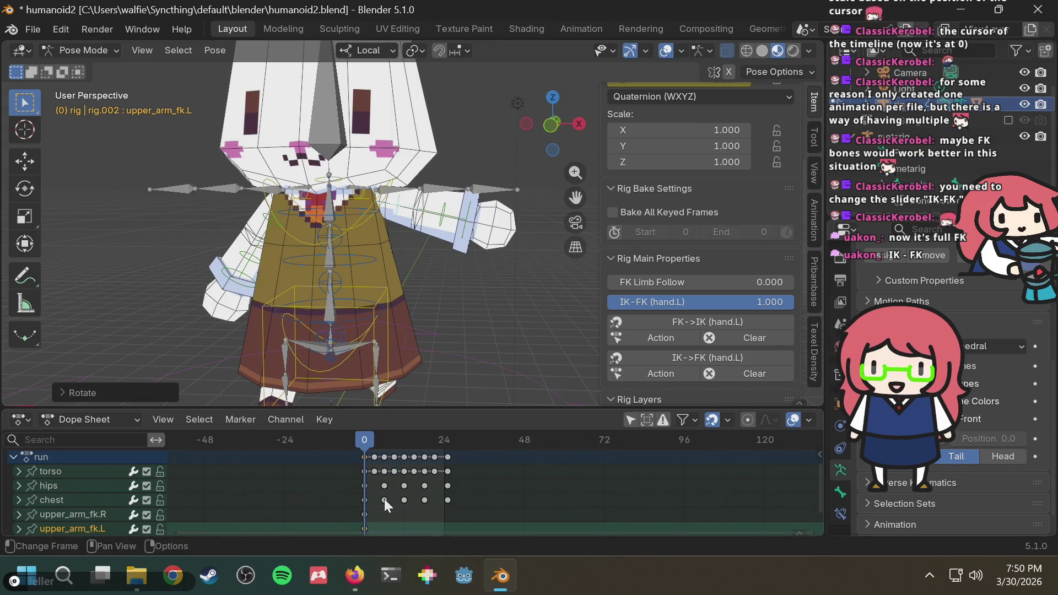
left_click(364, 522)
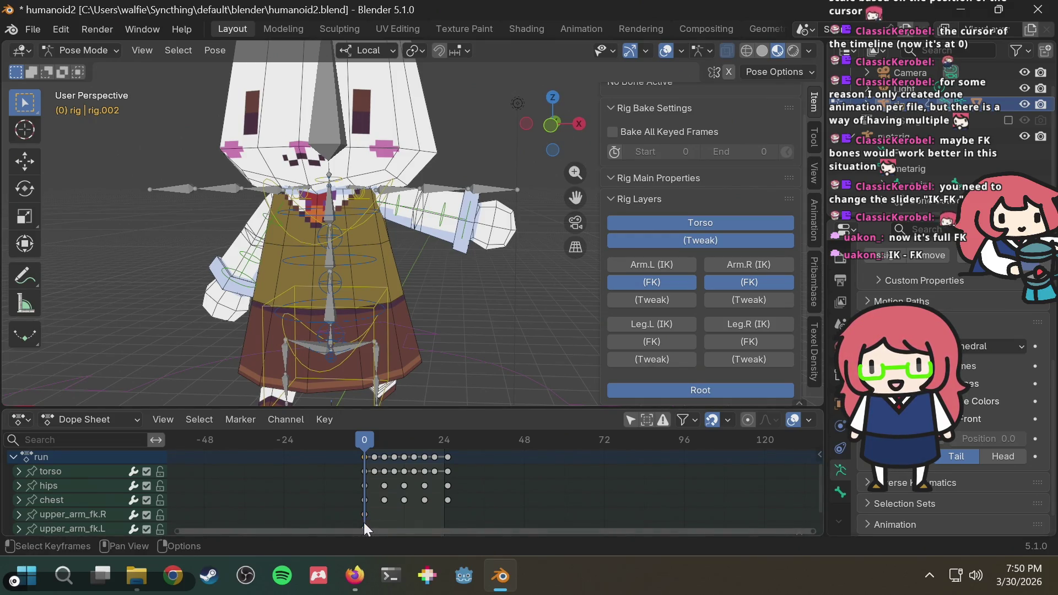
Step: Paste the copied keyframes onto the arm channels and drag the arm keys along the timeline
key("ctrl+v")
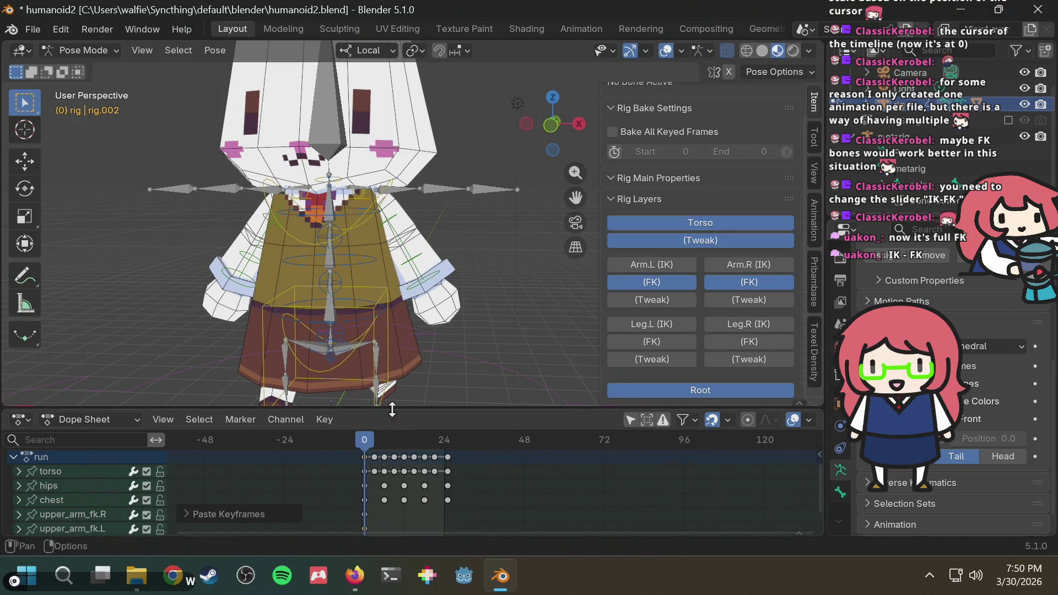
mouse_move(377, 514)
left_mouse_down()
mouse_move(353, 535)
mouse_move(385, 517)
left_mouse_up()
right_click(386, 516)
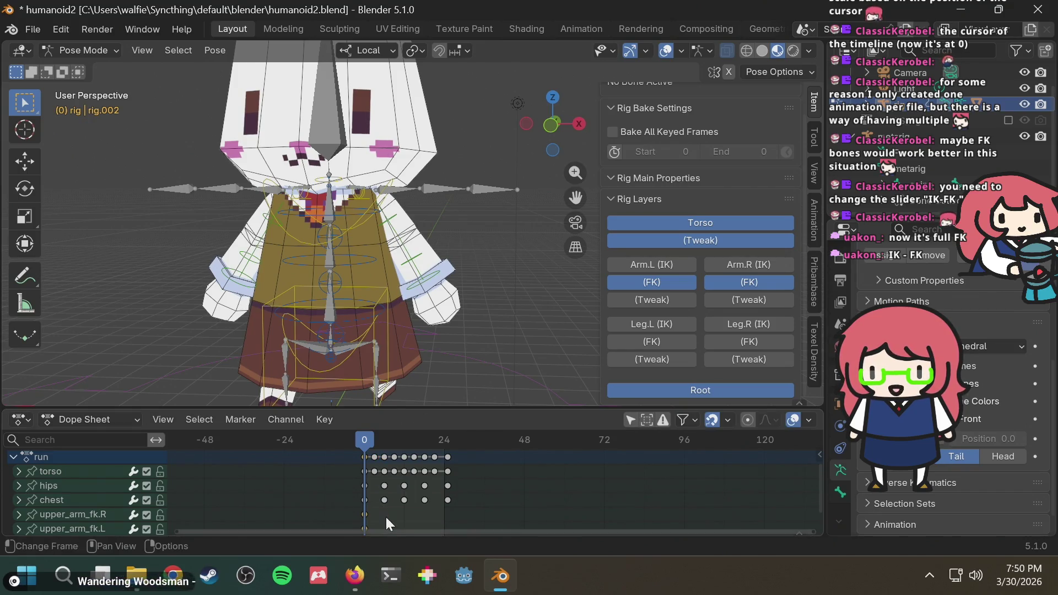
scroll(364, 494, "up", 1)
scroll(308, 488, "up", 1)
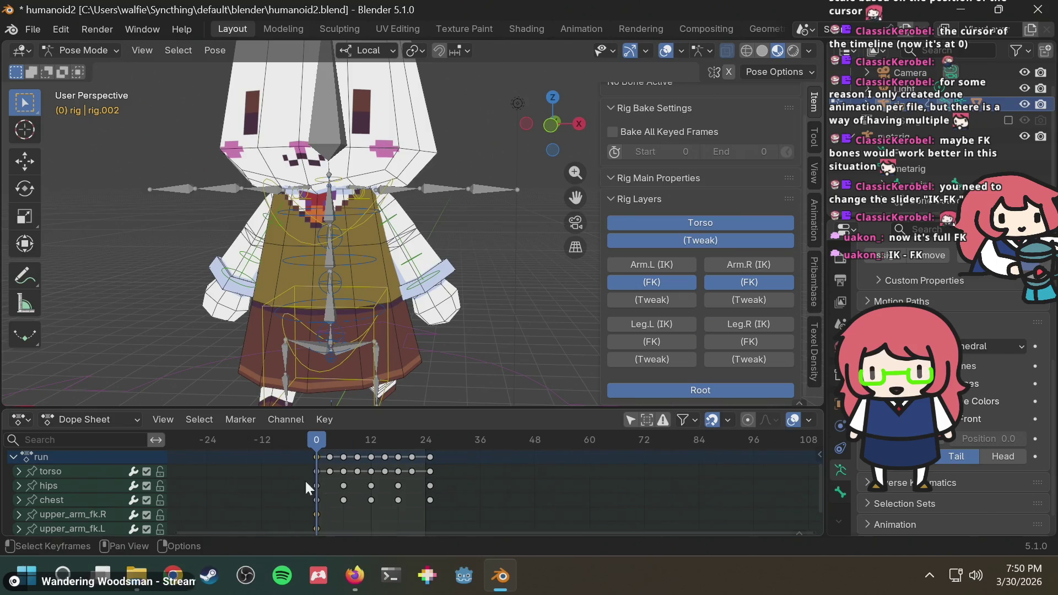
mouse_move(312, 461)
left_mouse_down()
mouse_move(346, 480)
mouse_move(467, 483)
left_mouse_up()
left_click(469, 457)
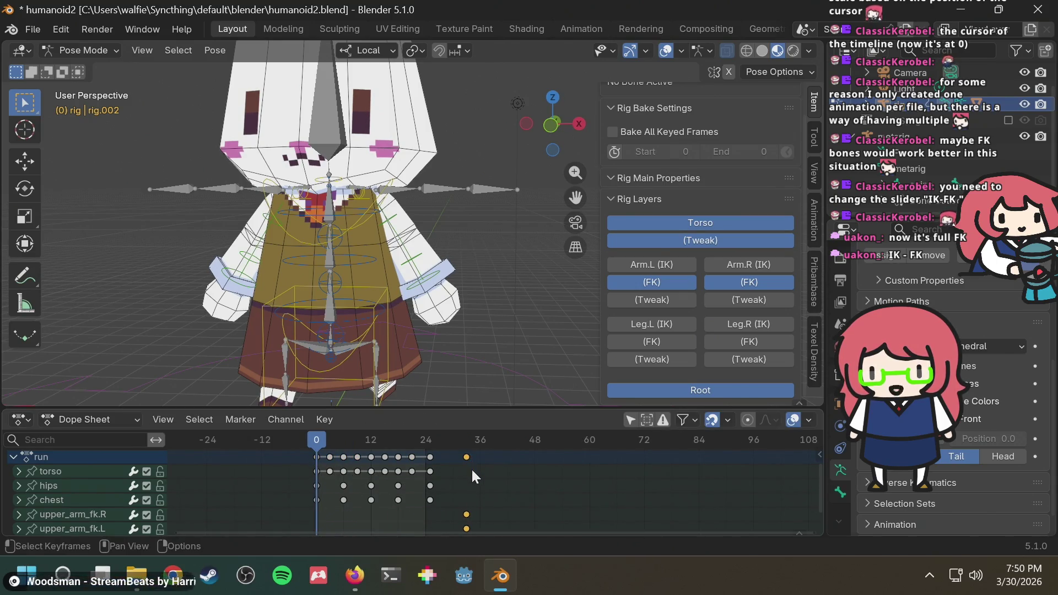
Step: Delete the stray frame-36 upper_arm_fk keyframes and box-select the frame-0 arm keys
scroll(487, 487, "down", 2)
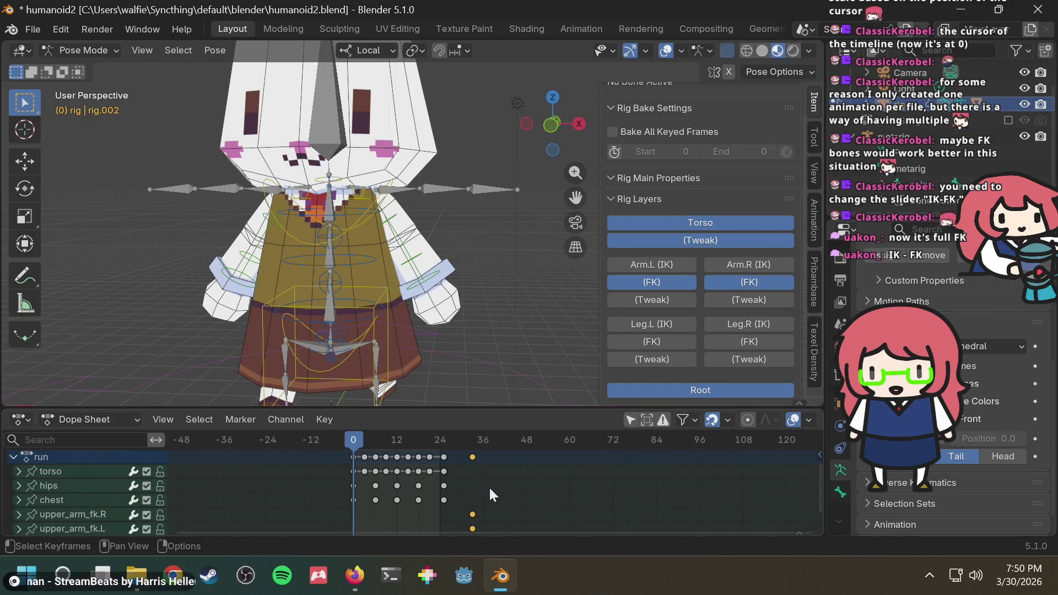
scroll(39, 479, "up", 2)
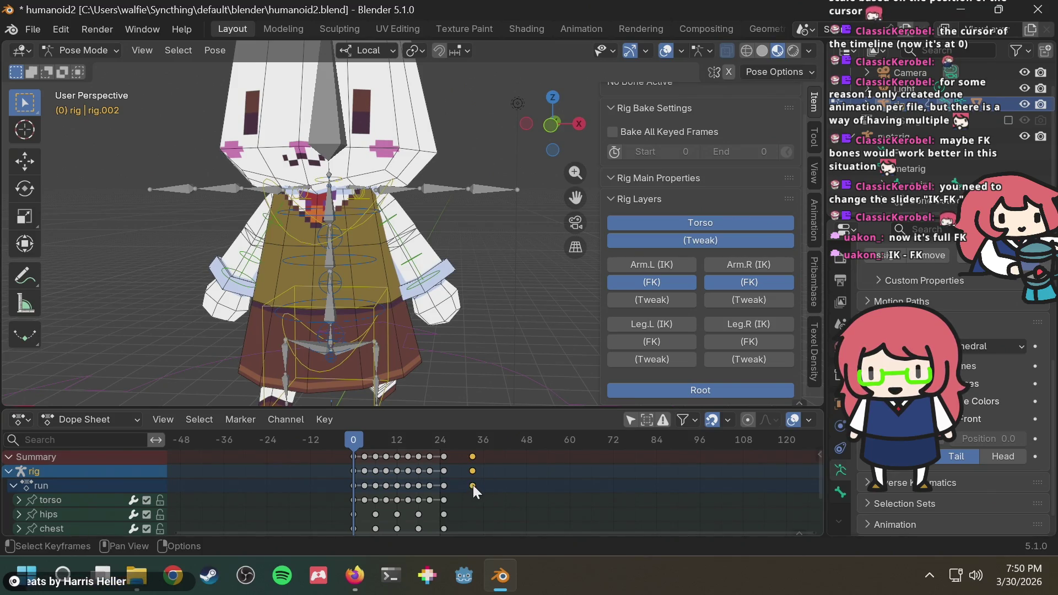
scroll(486, 495, "down", 1)
scroll(487, 495, "up", 2)
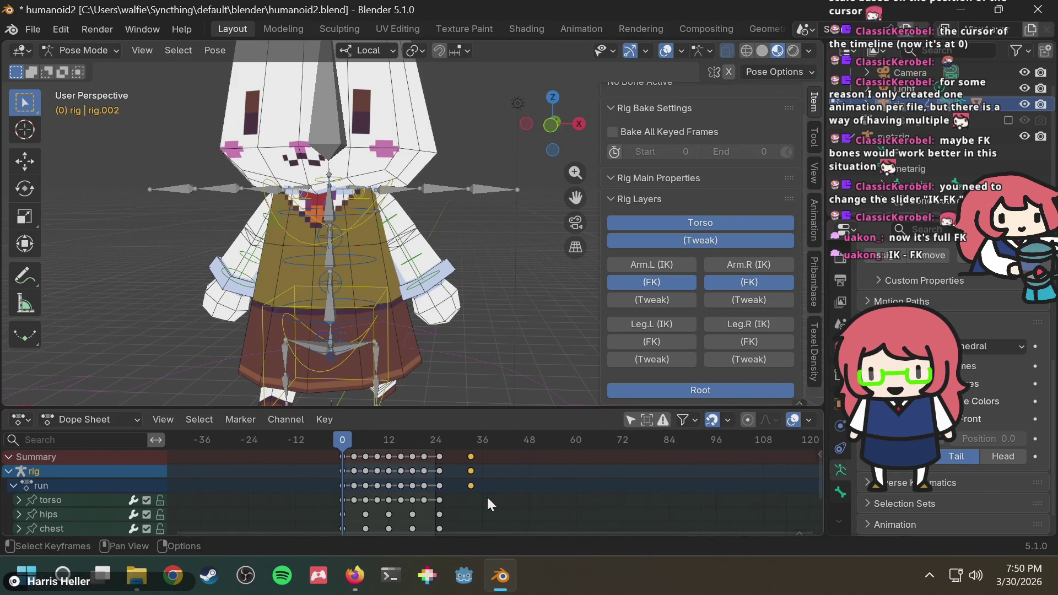
middle_click_drag(426, 355, 433, 288, "shift")
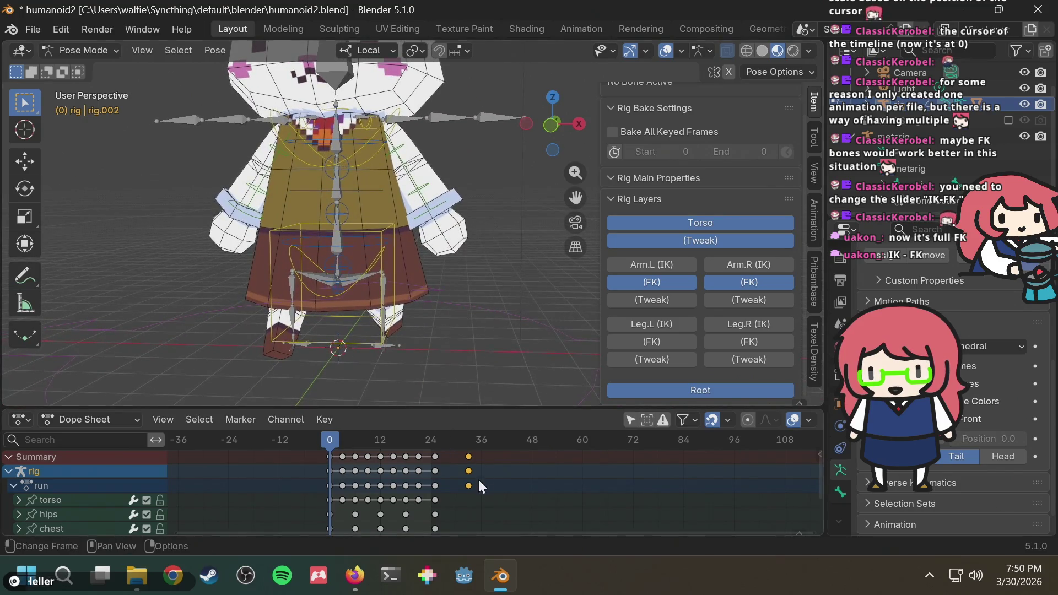
scroll(478, 479, "down", 2)
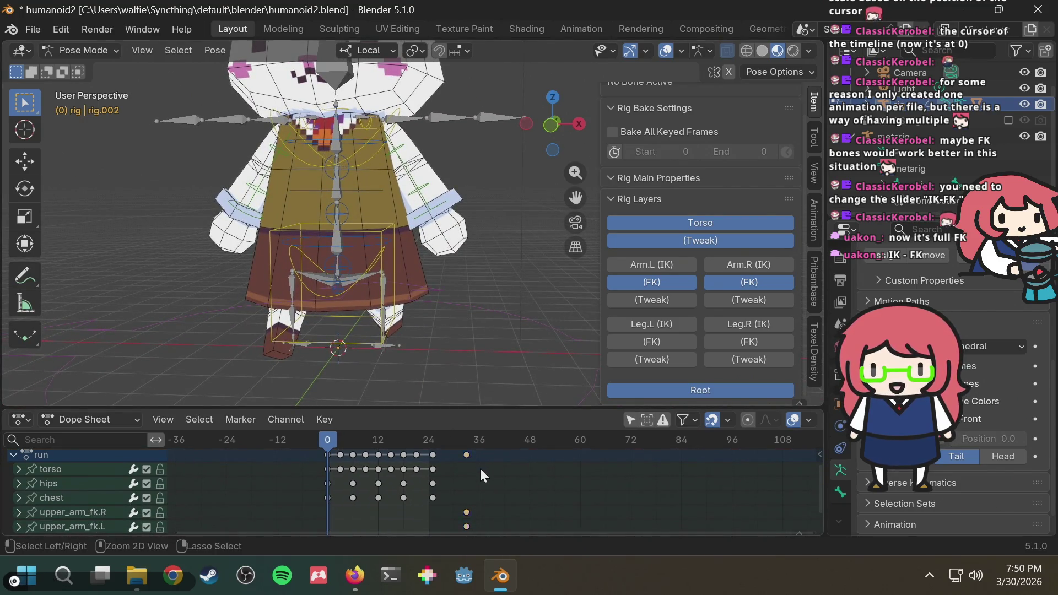
left_click(477, 481, "ctrl")
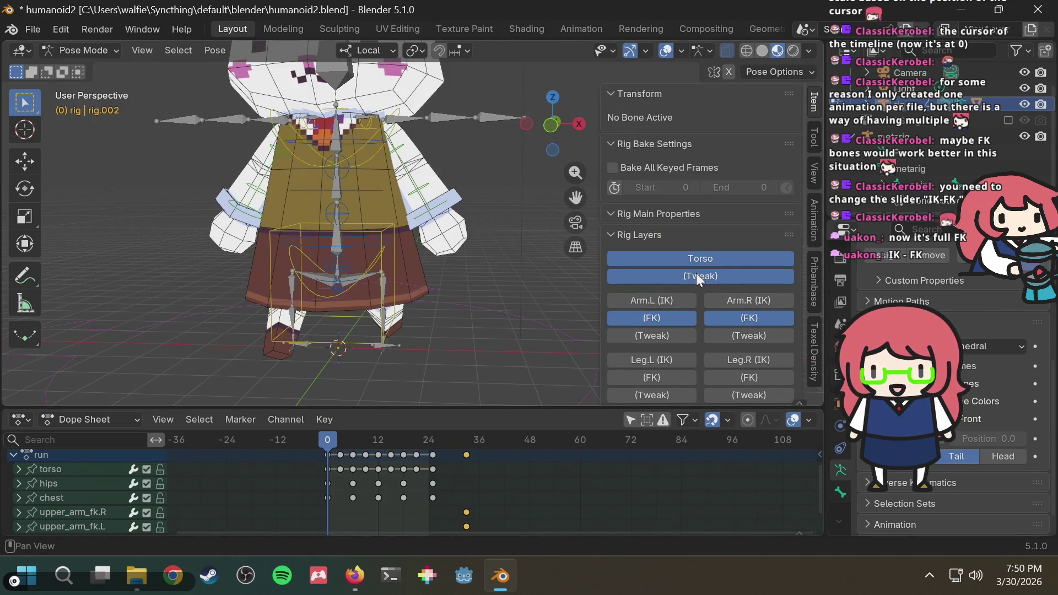
key("x")
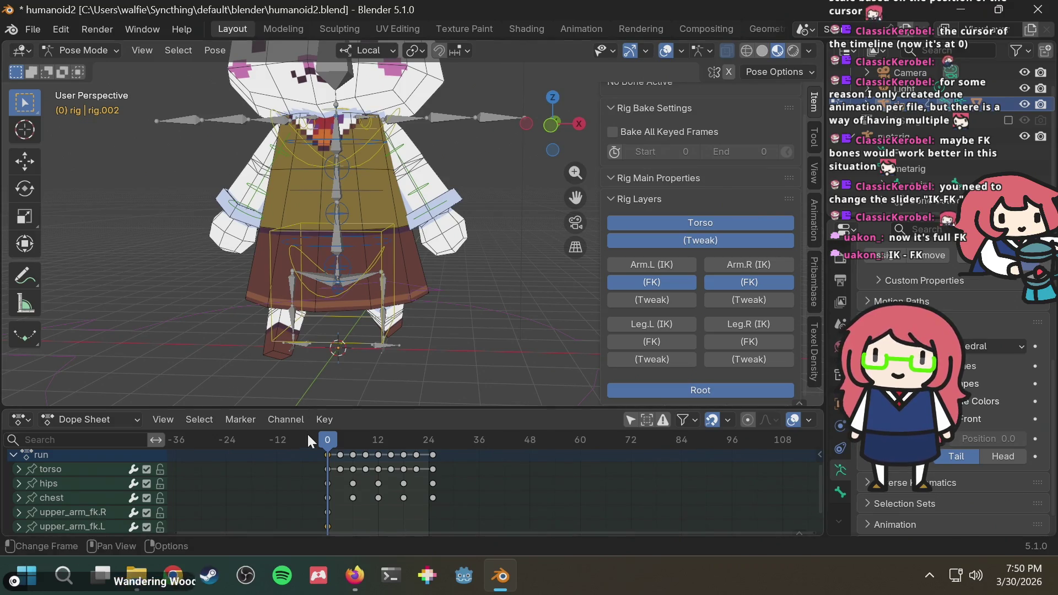
mouse_move(351, 510)
left_mouse_down()
mouse_move(321, 530)
mouse_move(362, 529)
left_mouse_up()
Step: Move the upper_arm_fk.R and .L keys to frame 6 and paste copies at frame 18
key("g")
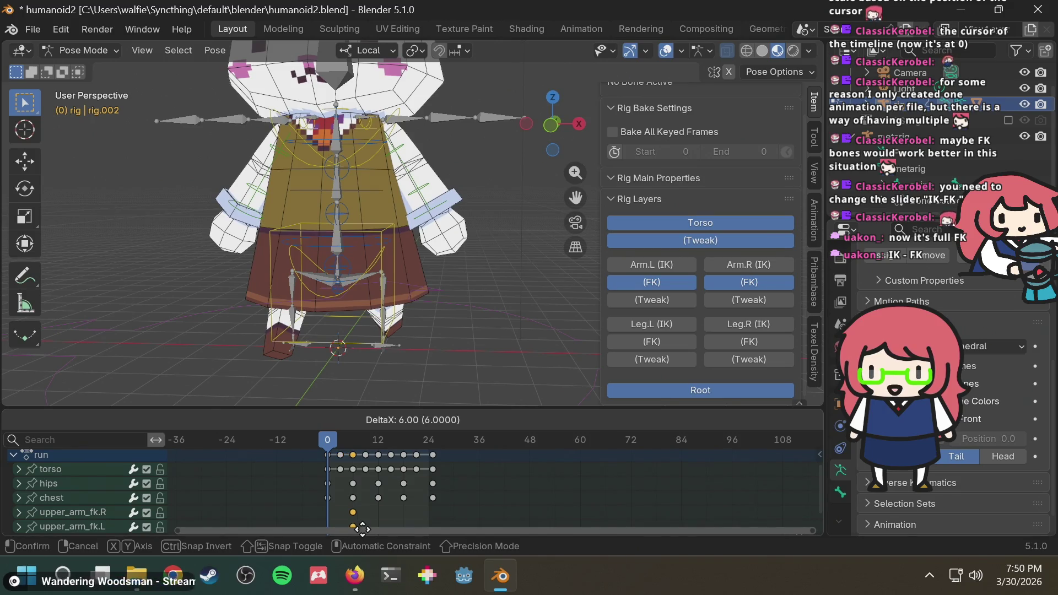
left_click(363, 530)
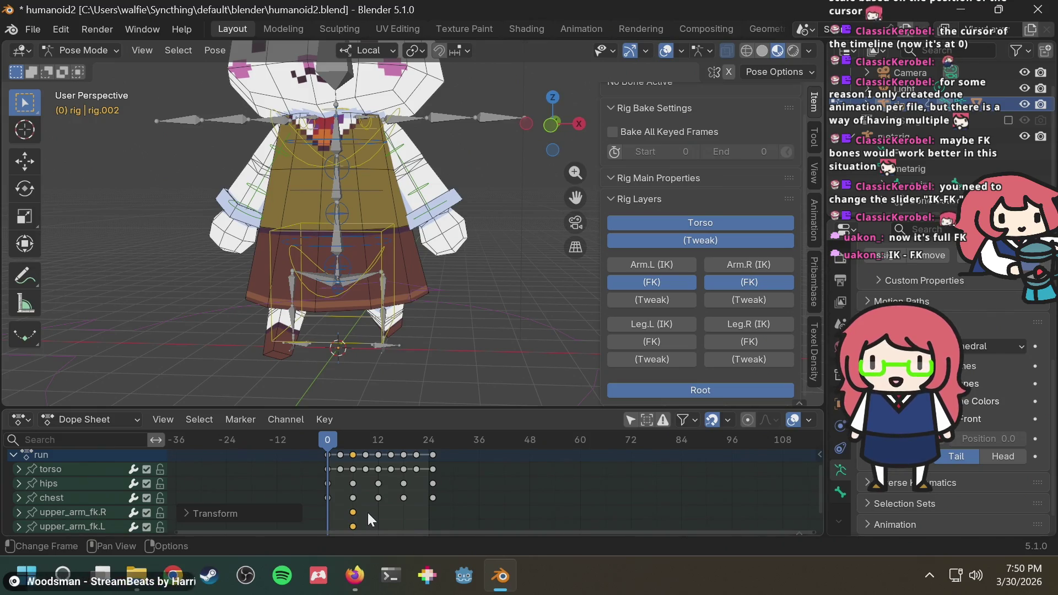
left_click(404, 439)
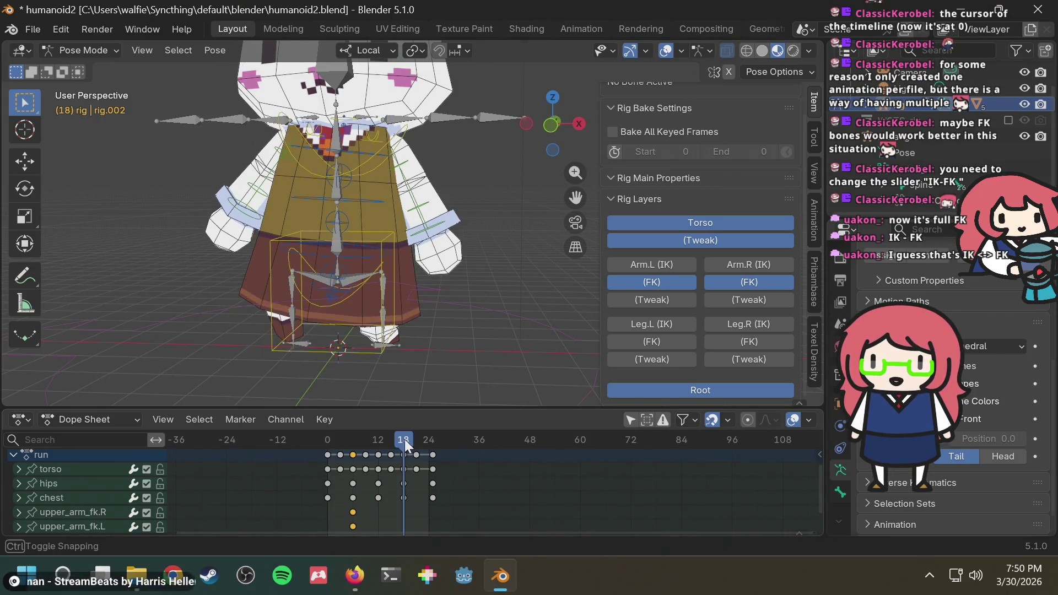
key("ctrl+v")
Step: Scrub back to frame 0, compare with the walk-cycle reference, and switch to side view
left_click_drag(397, 437, 326, 435)
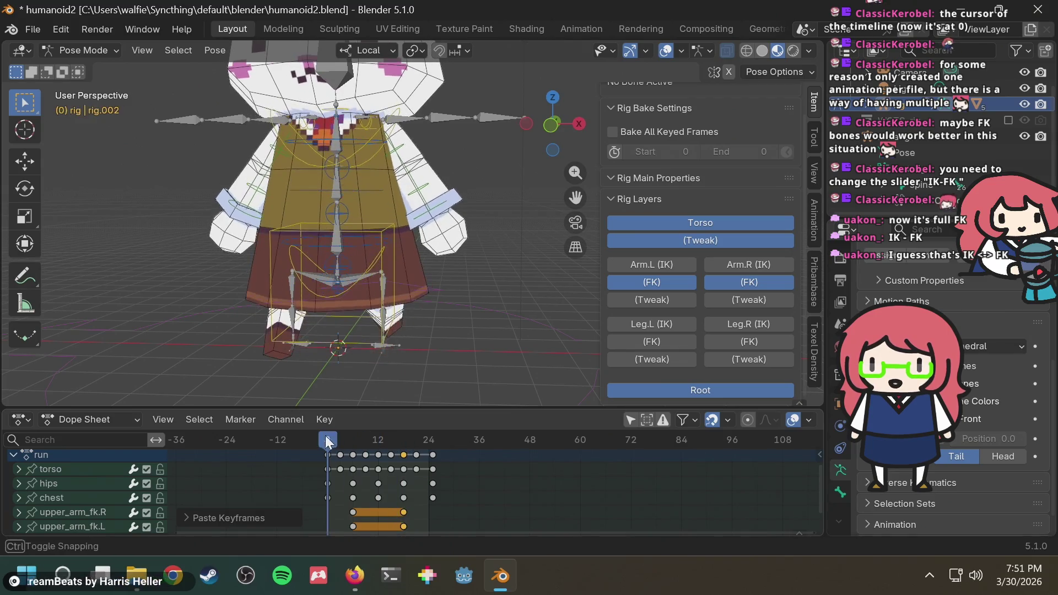
key("alt+Tab")
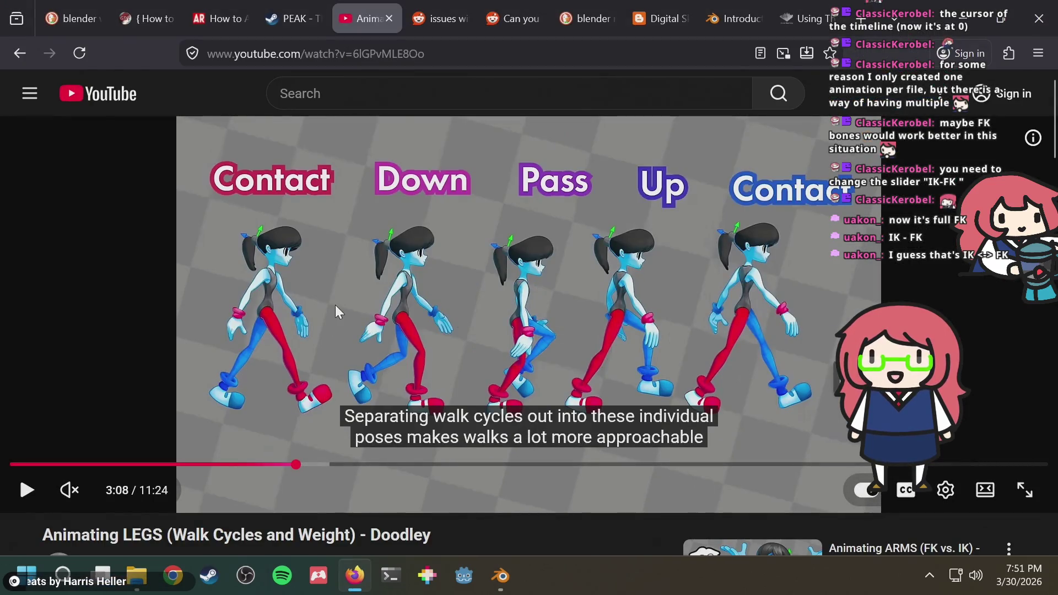
key("alt+Tab")
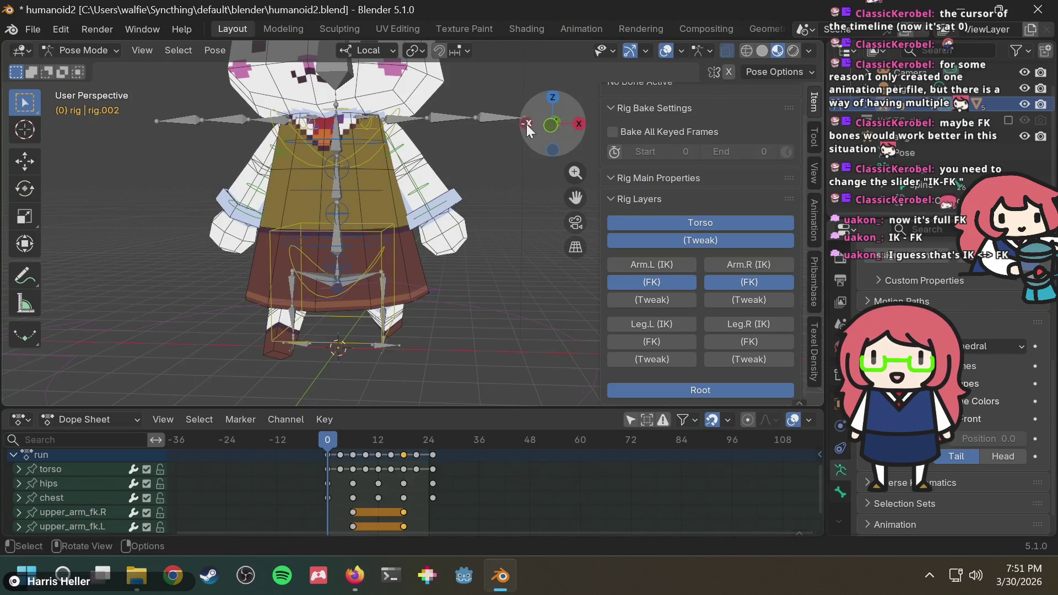
left_click(526, 124)
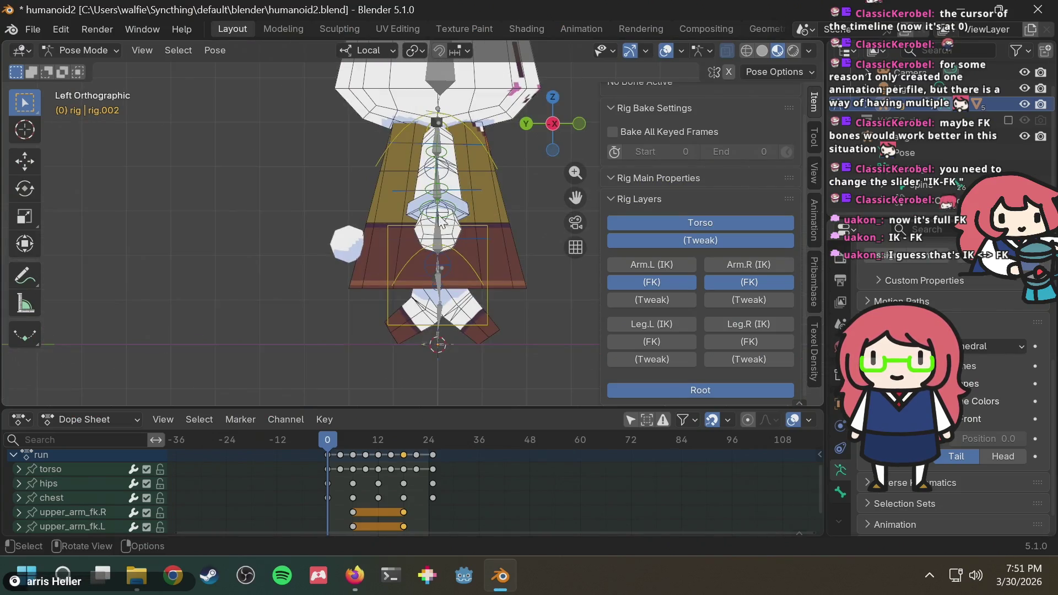
Step: Rotate the right upper arm into its swing pose at frame 0
left_click(444, 158)
key("r")
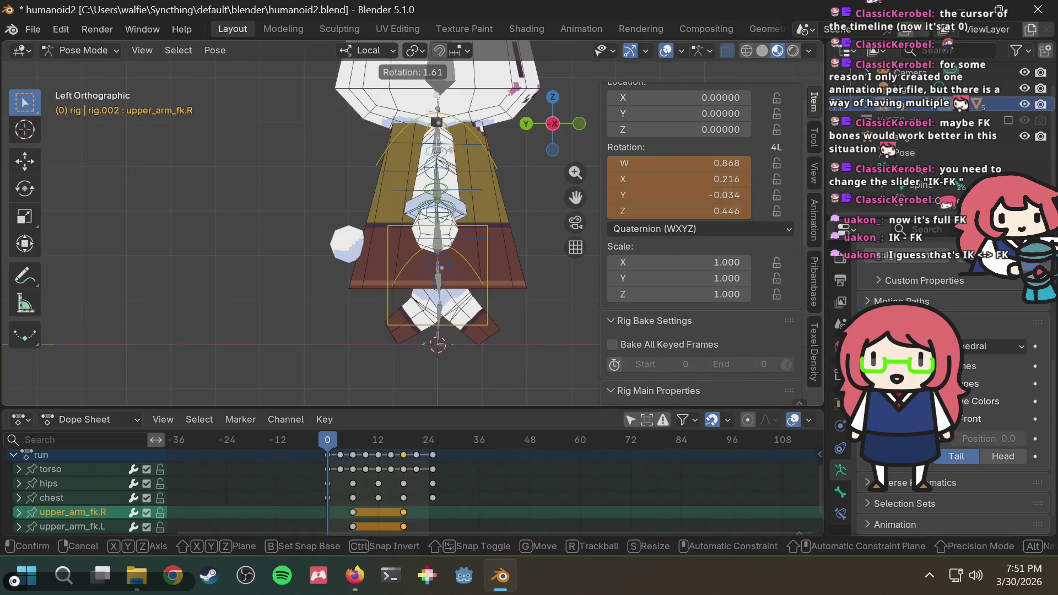
left_click(429, 153)
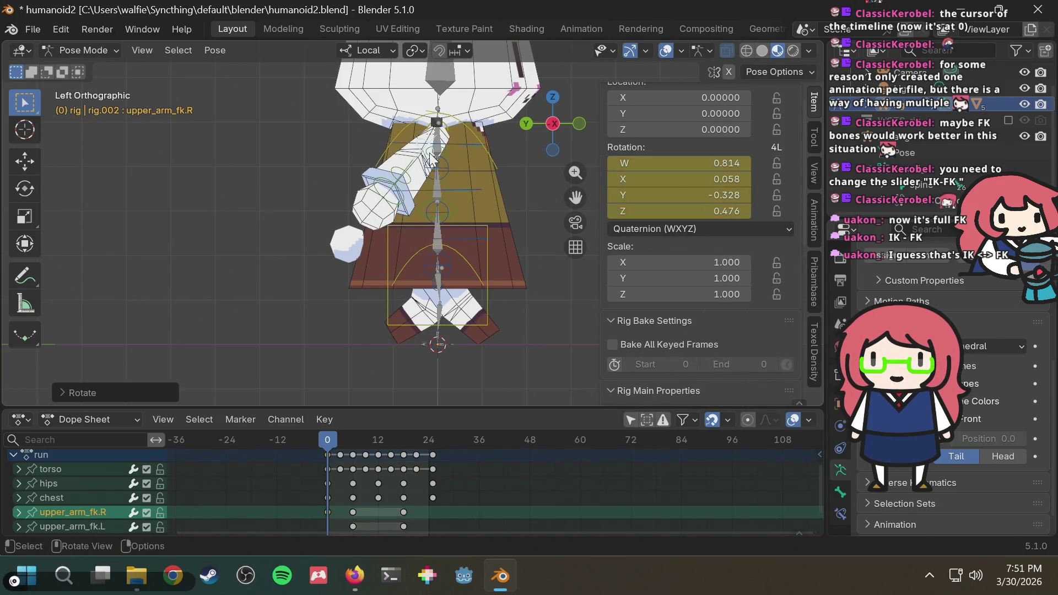
key("alt+Tab")
key("alt+Tab")
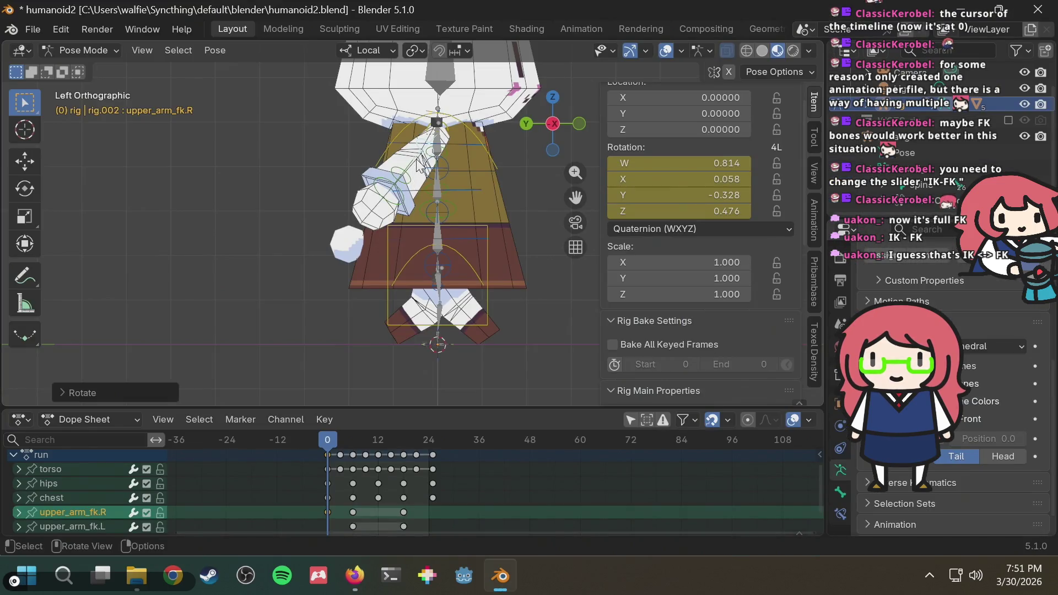
left_click(420, 160)
Step: Bend the right forearm and compare the pose with the reference video
left_click(410, 179)
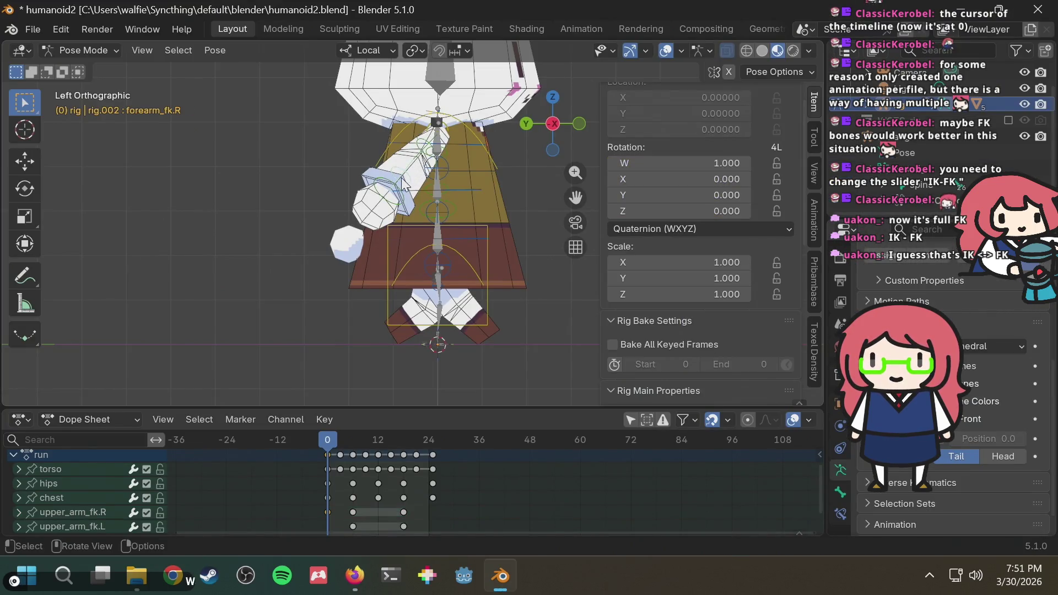
key("r")
left_click(411, 177)
mouse_move(415, 184)
middle_mouse_down()
mouse_move(454, 202)
mouse_move(307, 215)
mouse_move(401, 202)
mouse_move(277, 203)
middle_mouse_up()
key("alt+Tab")
key("alt+Tab")
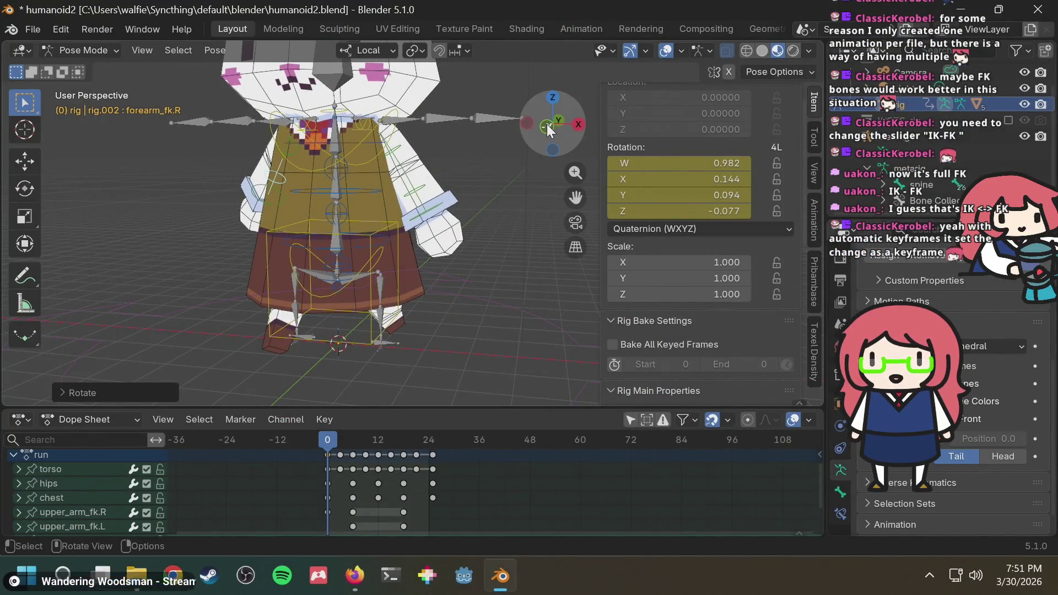
Step: From the side view, rotate the left upper arm into its swing pose
left_click(549, 127)
left_click(527, 127)
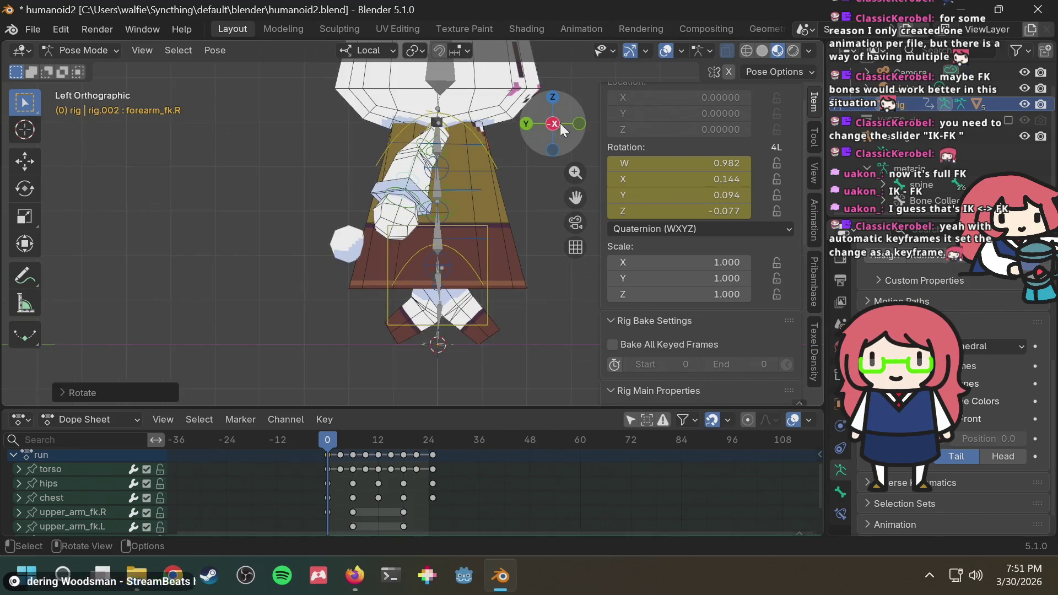
left_click(580, 124)
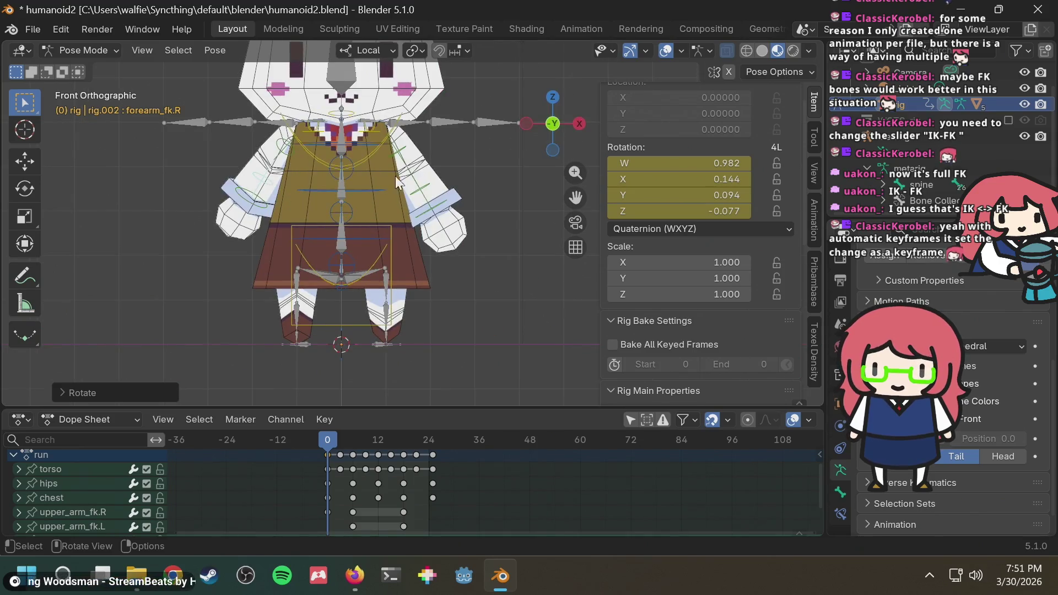
left_click(580, 124)
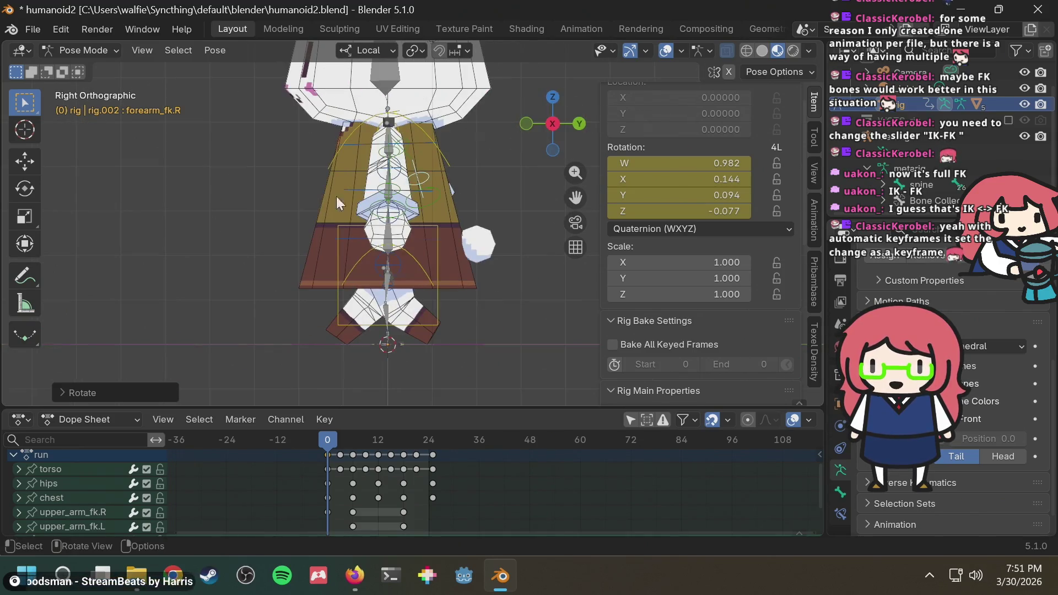
left_click(395, 154)
key("g")
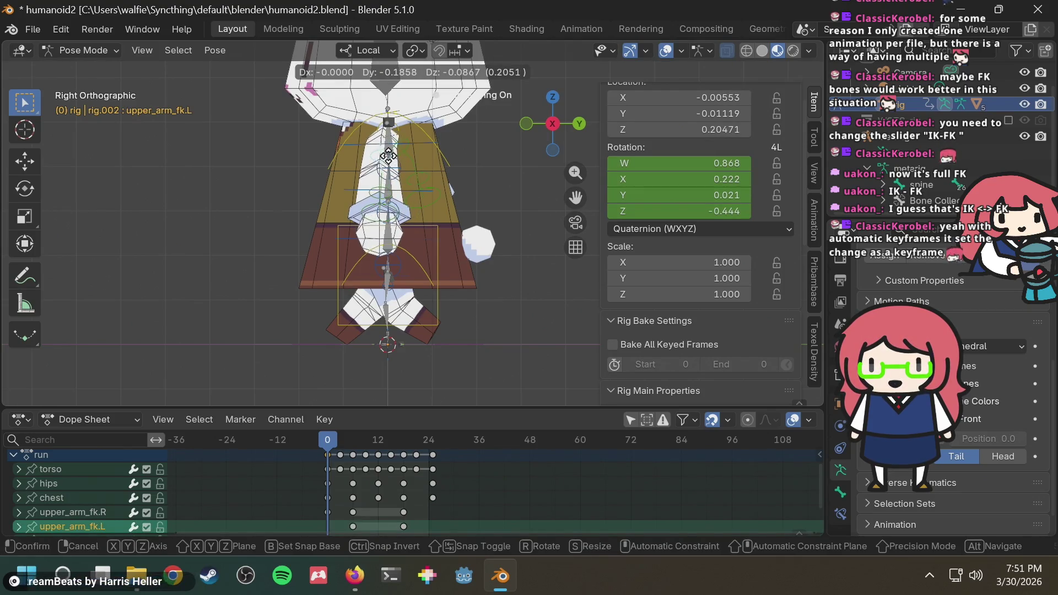
key("r")
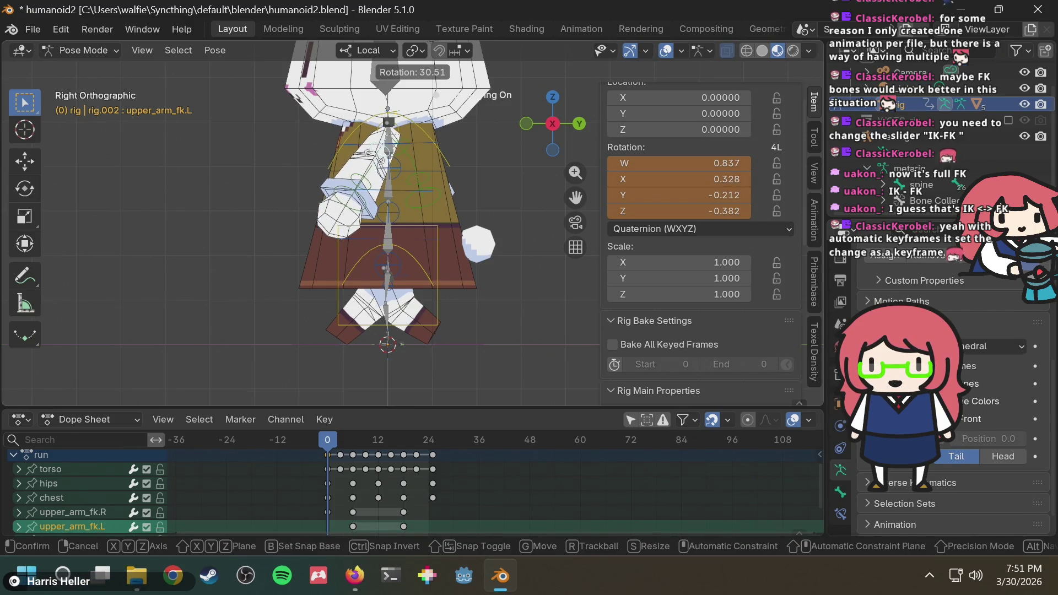
left_click(373, 171)
Step: Bend the left forearm and compare it with the reference video
left_click(368, 184)
key("r")
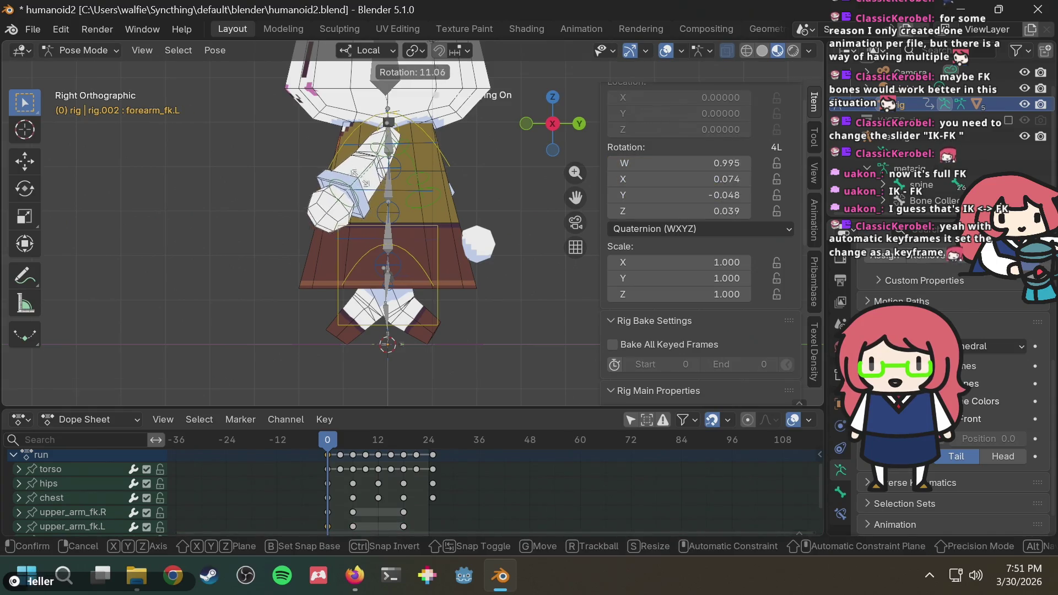
left_click(353, 174)
key("alt+Tab")
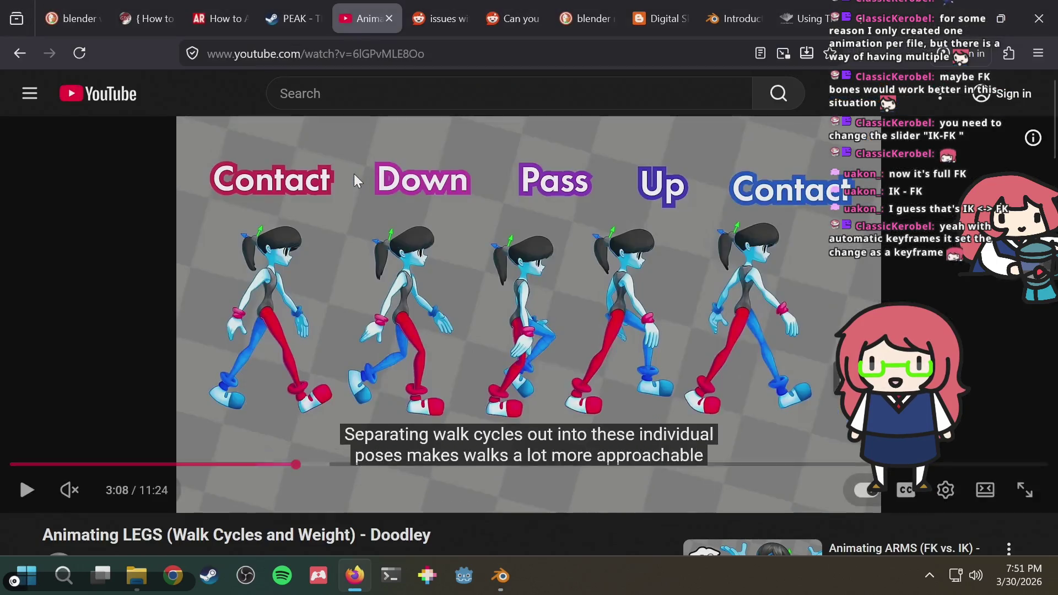
key("alt+Tab")
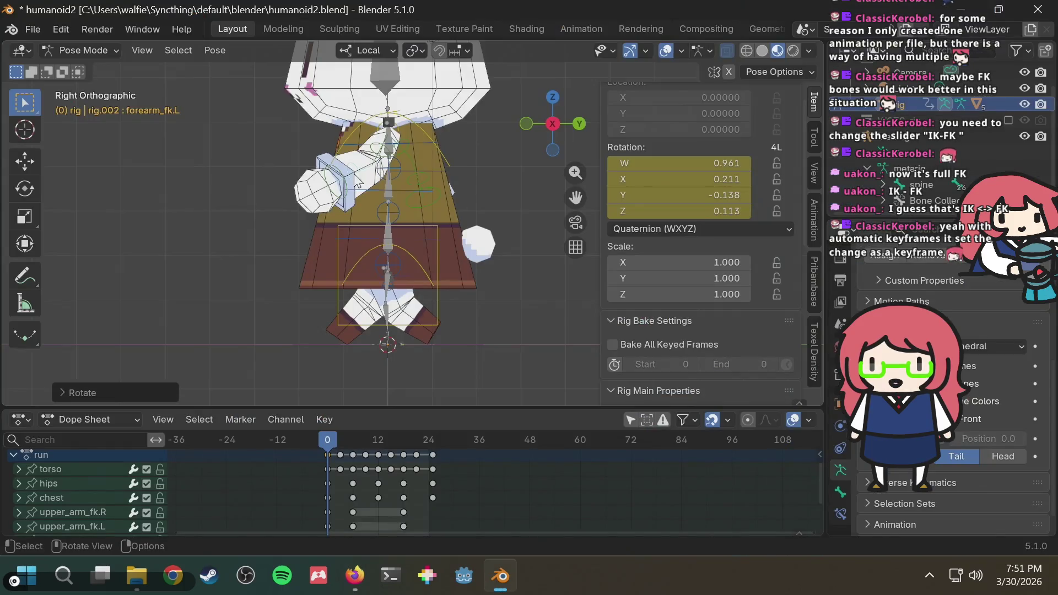
Step: Inspect the arms from the back and front views; start a left hand rotation and cancel it
mouse_move(356, 218)
middle_mouse_down()
mouse_move(559, 224)
mouse_move(529, 253)
mouse_move(472, 253)
middle_mouse_up()
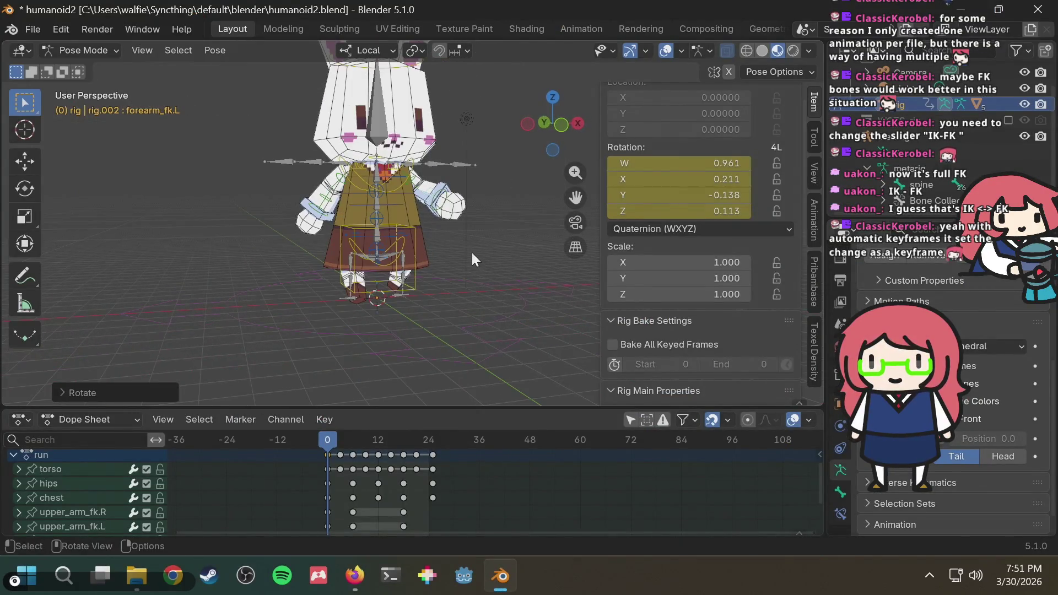
left_click(547, 122)
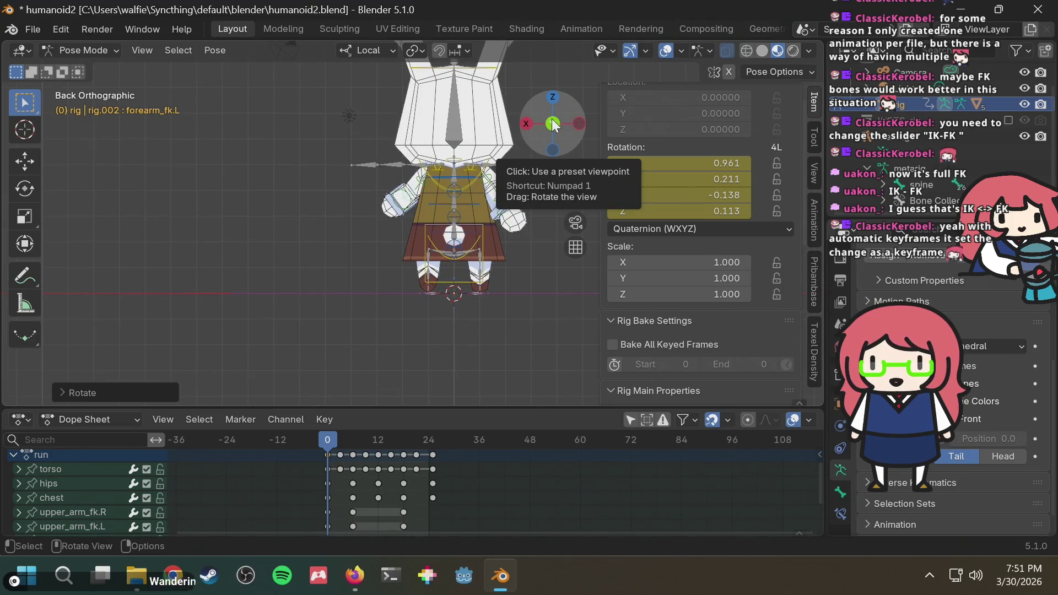
left_click(553, 123)
scroll(469, 196, "up", 4)
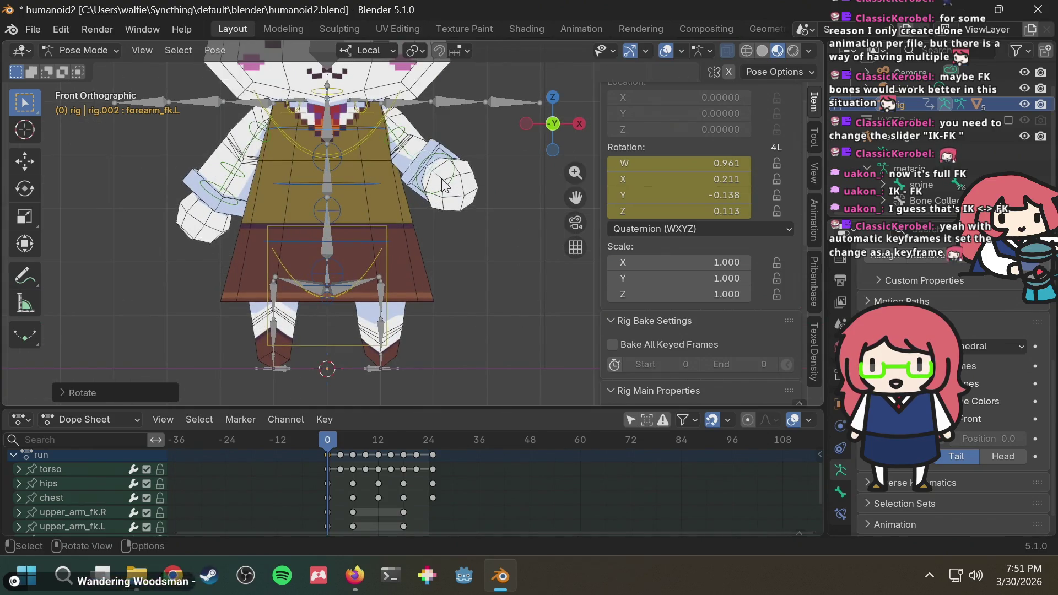
left_click(447, 185)
key("r")
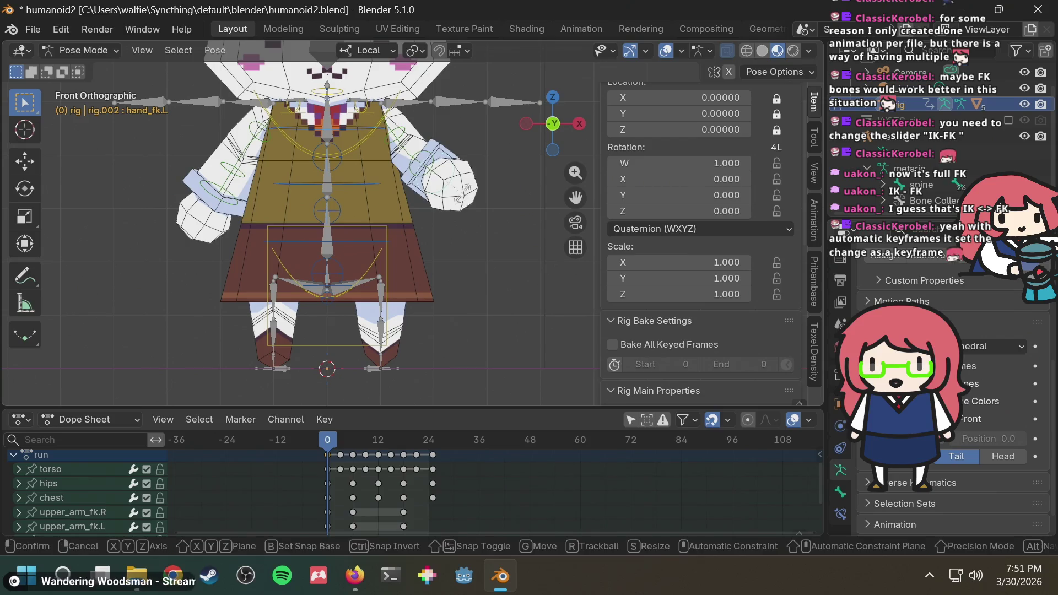
right_click(432, 193)
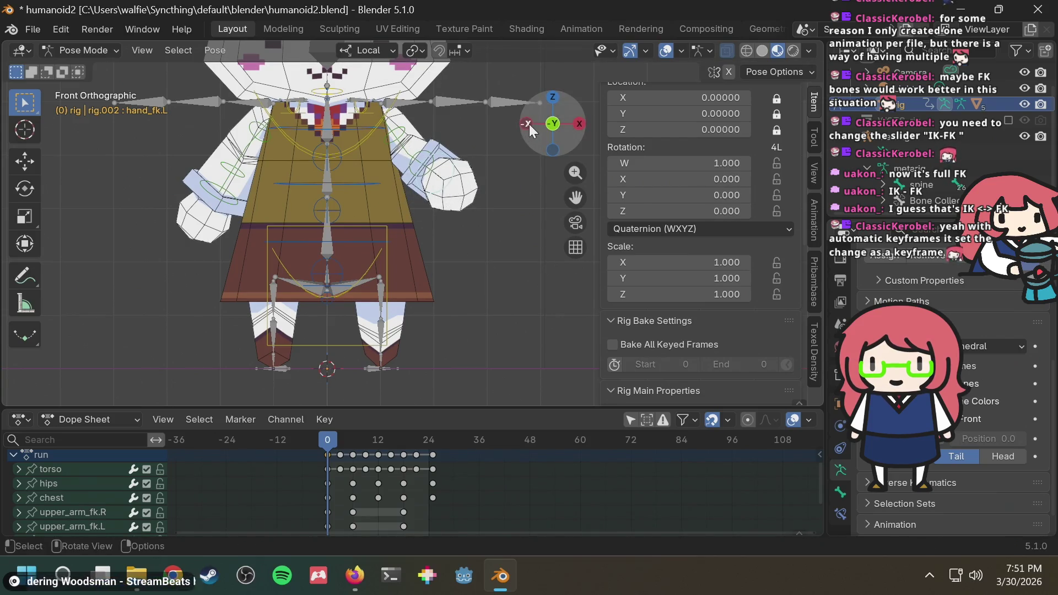
Step: Re-bend forearm_fk.L at frame 0 to rotation W 0.980, X 0.153, Y -0.100, Z 0.082
left_click(527, 125)
left_click(528, 124)
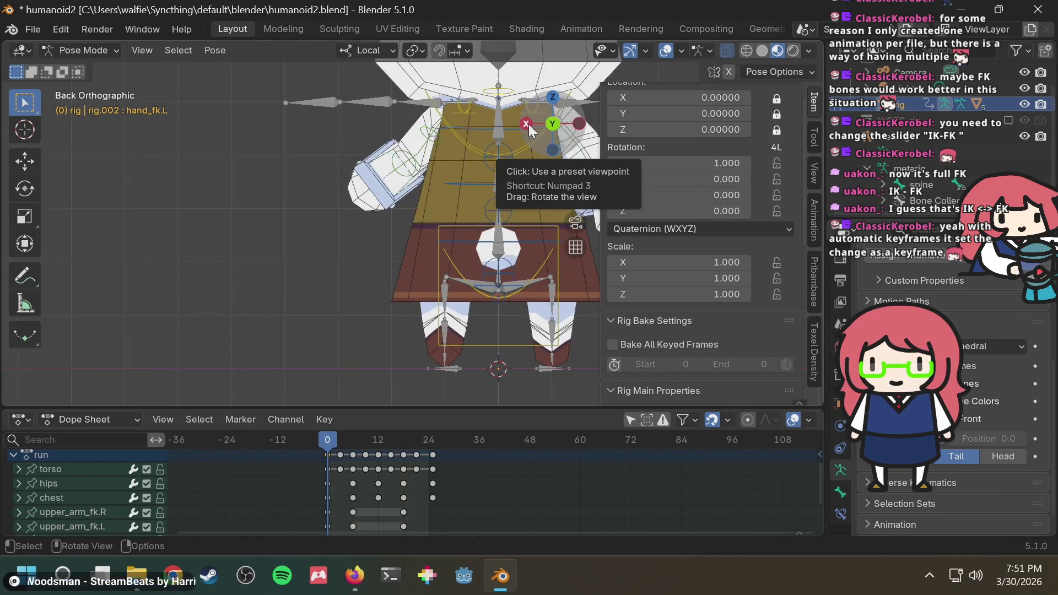
left_click(528, 126)
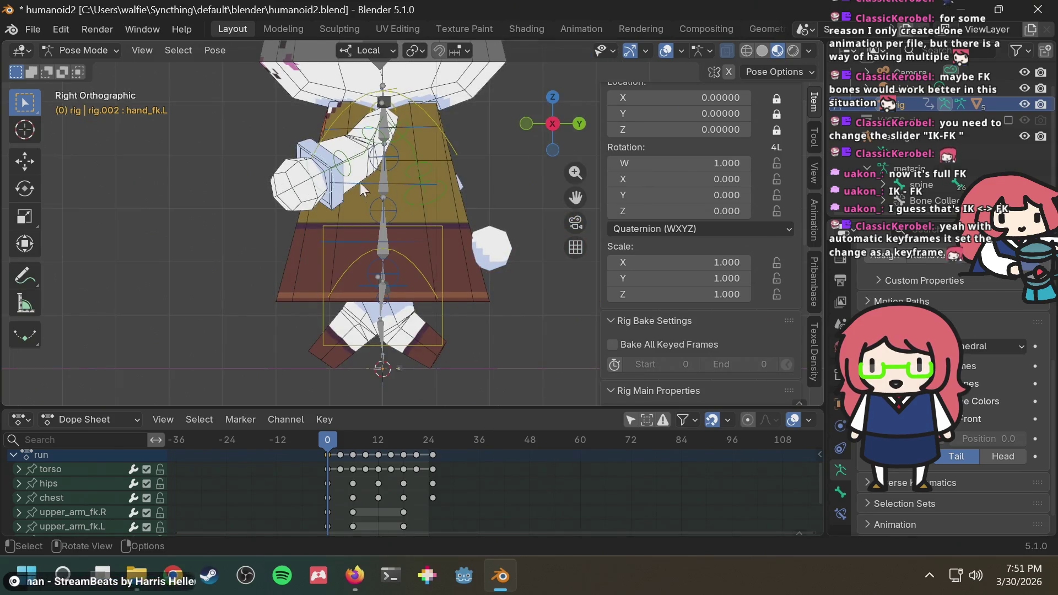
left_click(346, 168)
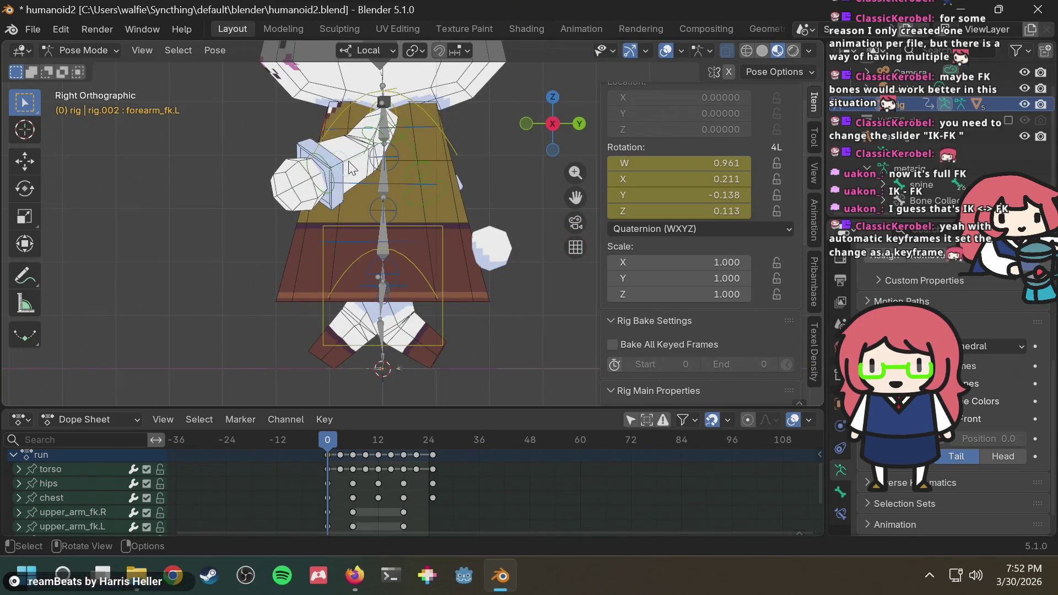
key("r")
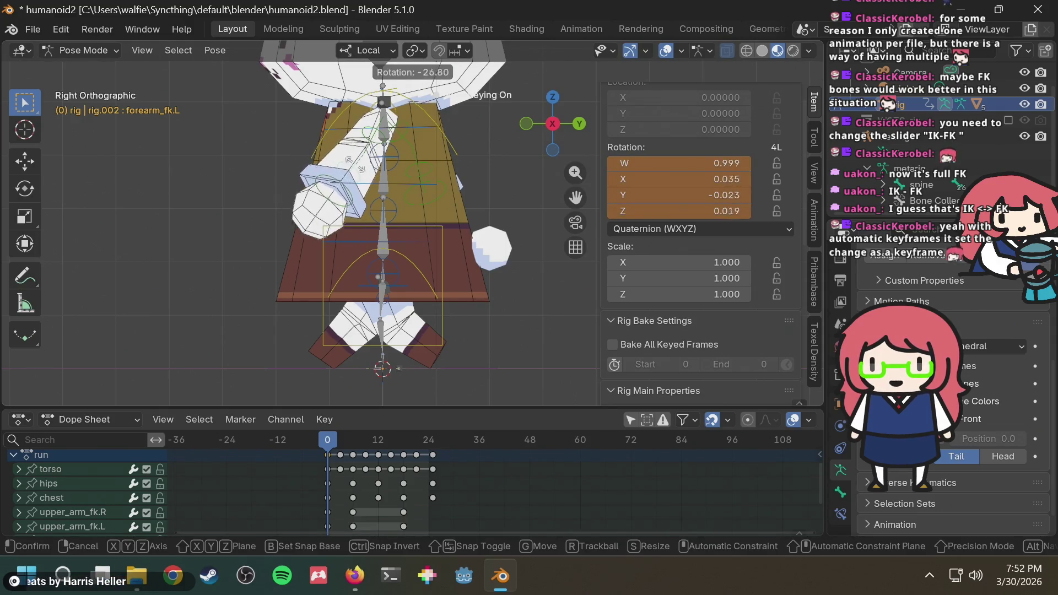
left_click(351, 171)
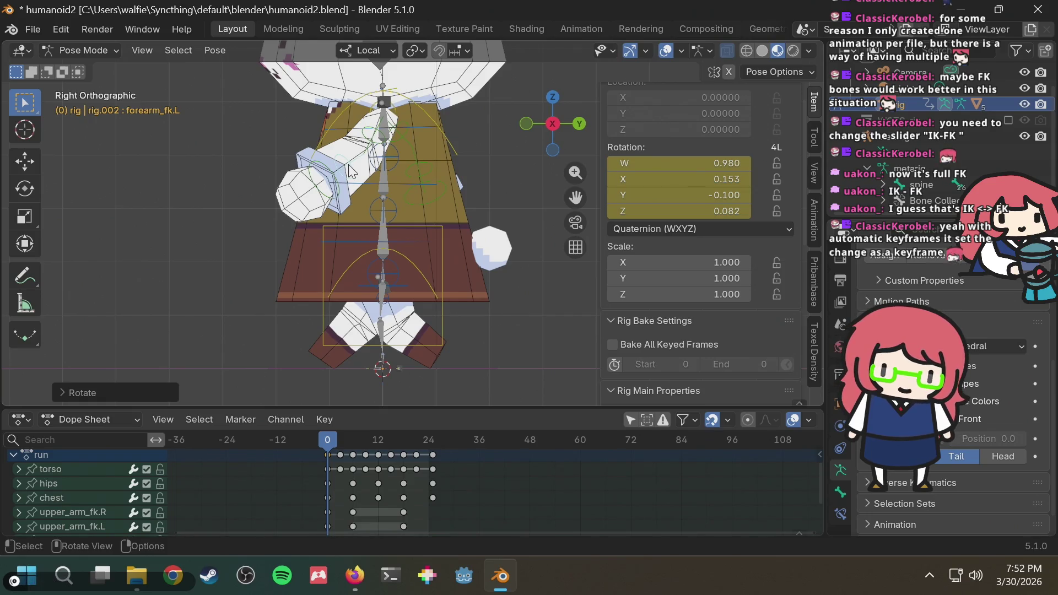
key("alt+Tab")
key("alt+Tab")
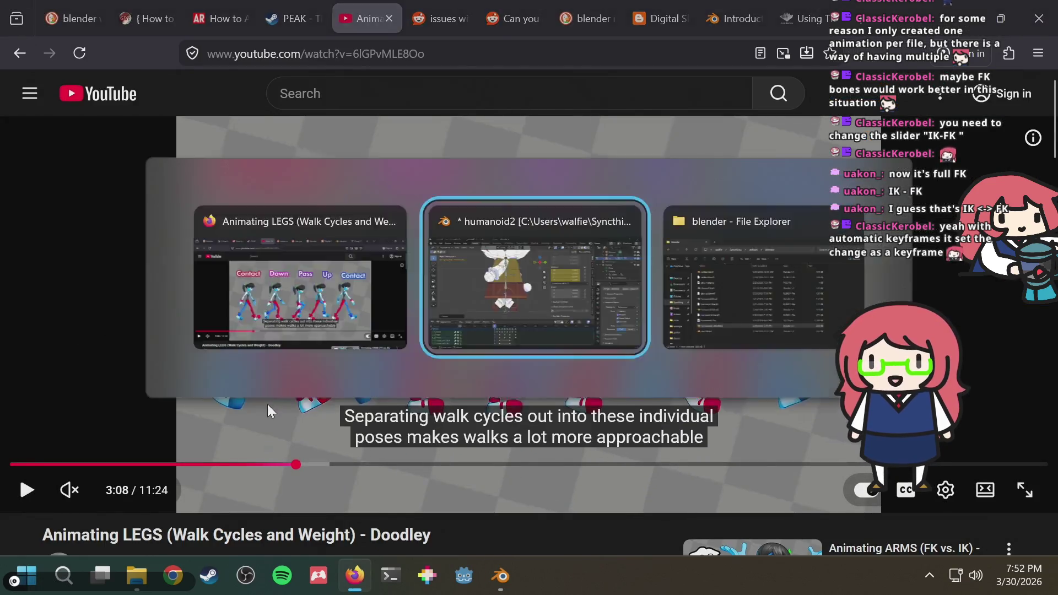
Step: Scrub the run to frames 2 and 6, comparing it with the reference video
left_click_drag(331, 438, 338, 437)
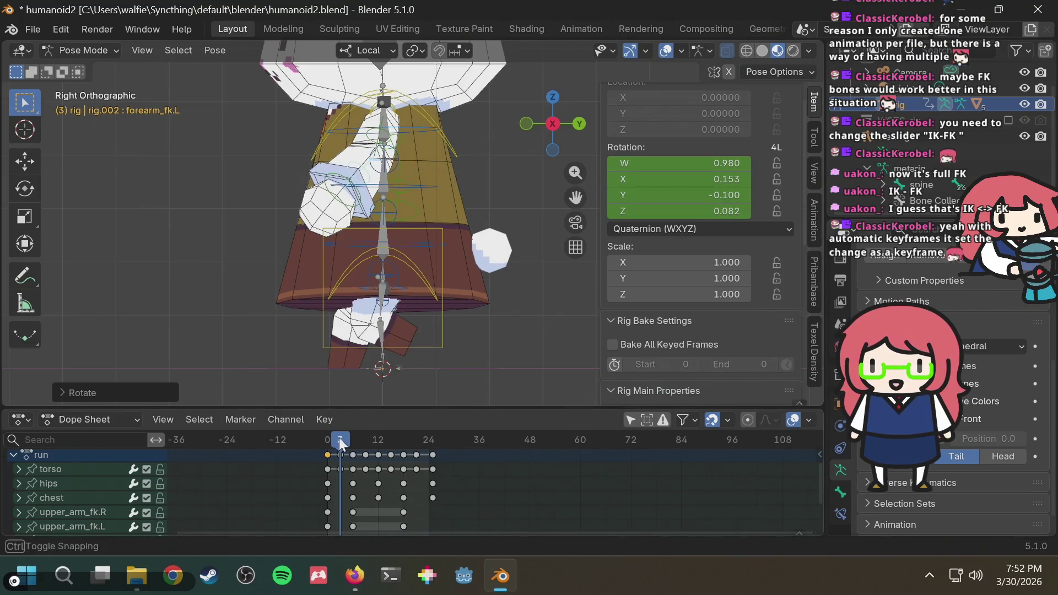
key("alt+Tab")
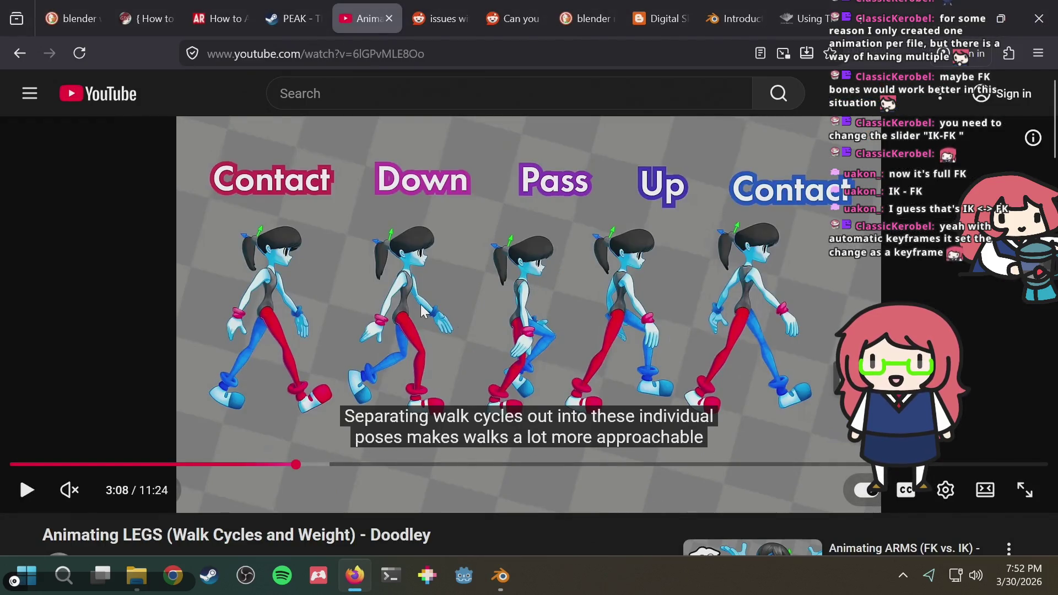
key("alt+Tab")
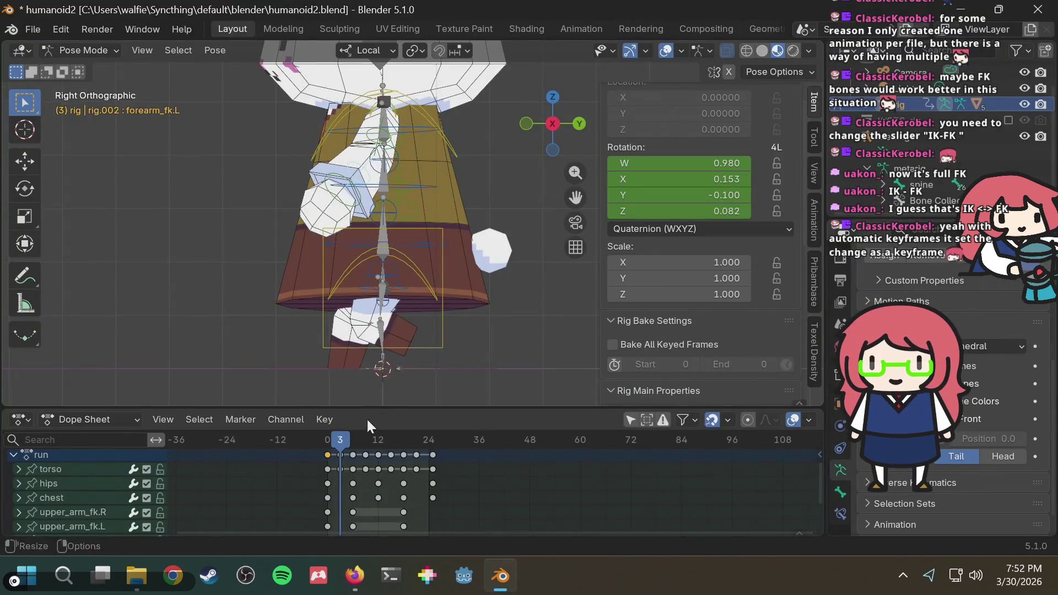
mouse_move(346, 444)
left_mouse_down()
mouse_move(326, 436)
mouse_move(365, 437)
mouse_move(351, 440)
left_mouse_up()
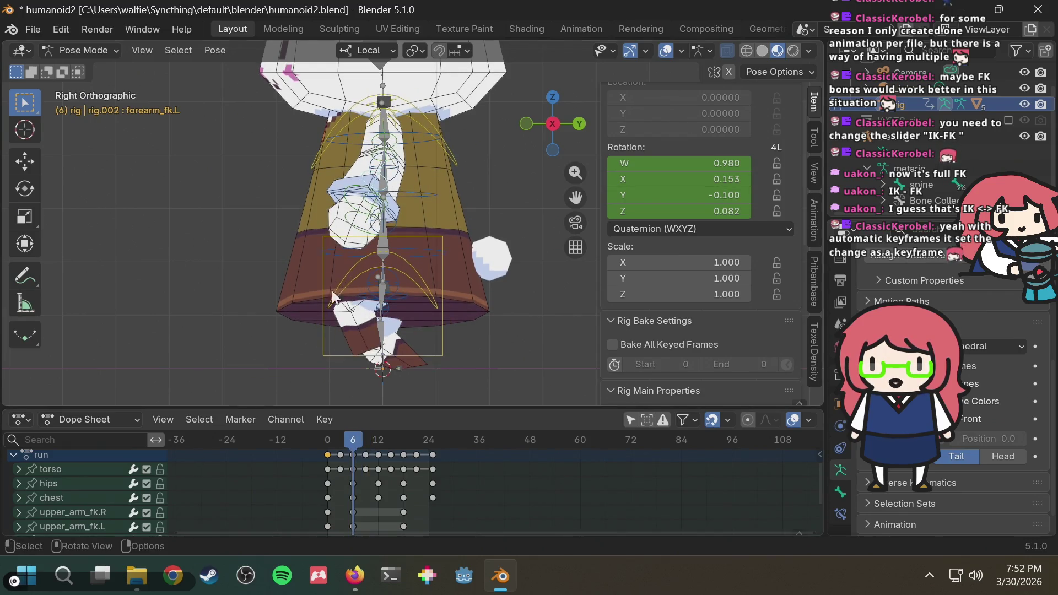
scroll(370, 486, "down", 1)
scroll(370, 487, "up", 1)
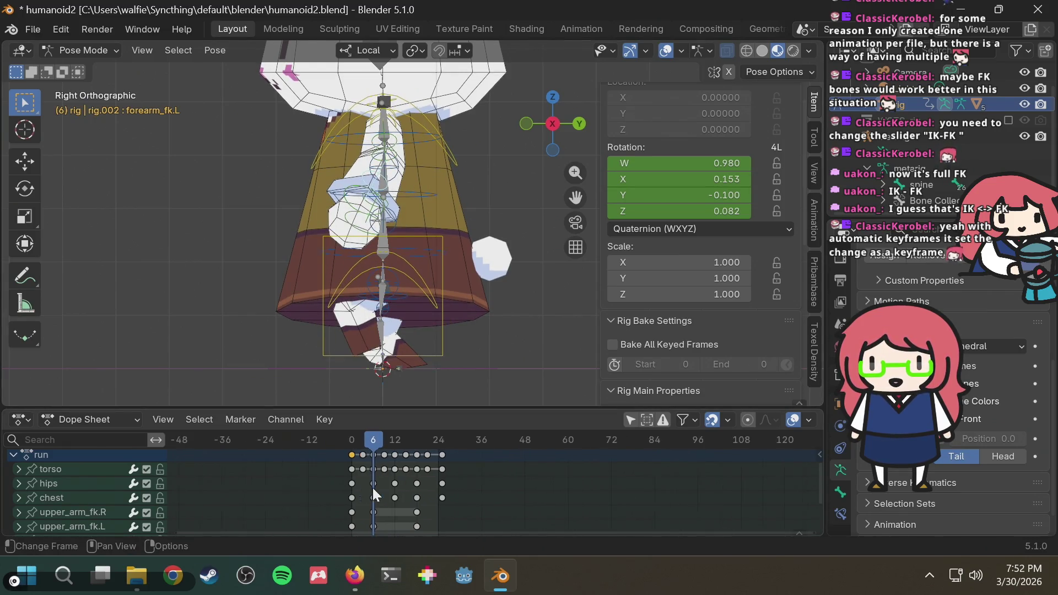
scroll(35, 501, "down", 2)
scroll(35, 502, "down", 2)
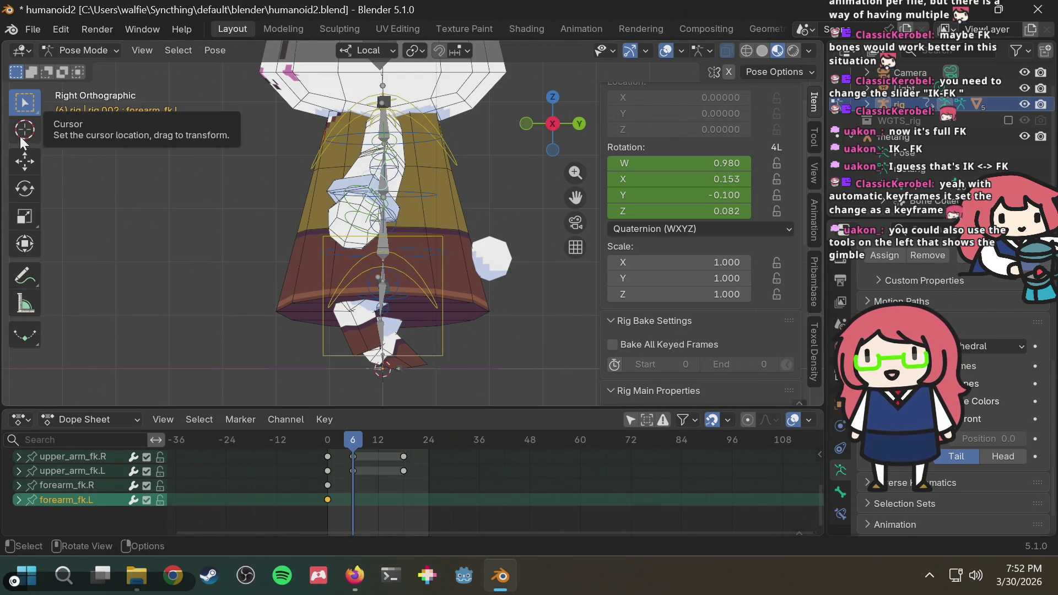
Step: Pick the Rotate tool and check the arms from the Front and Left Orthographic views
left_click(25, 191)
middle_click_drag(373, 188, 542, 233)
mouse_move(489, 156)
middle_mouse_down()
mouse_move(260, 152)
mouse_move(556, 148)
middle_mouse_up()
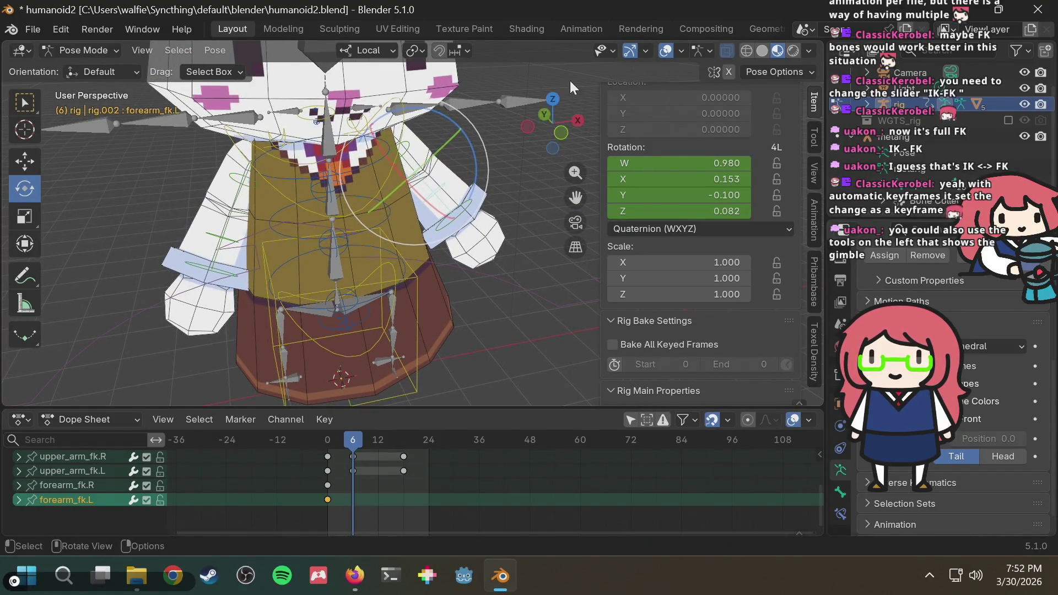
left_click(558, 132)
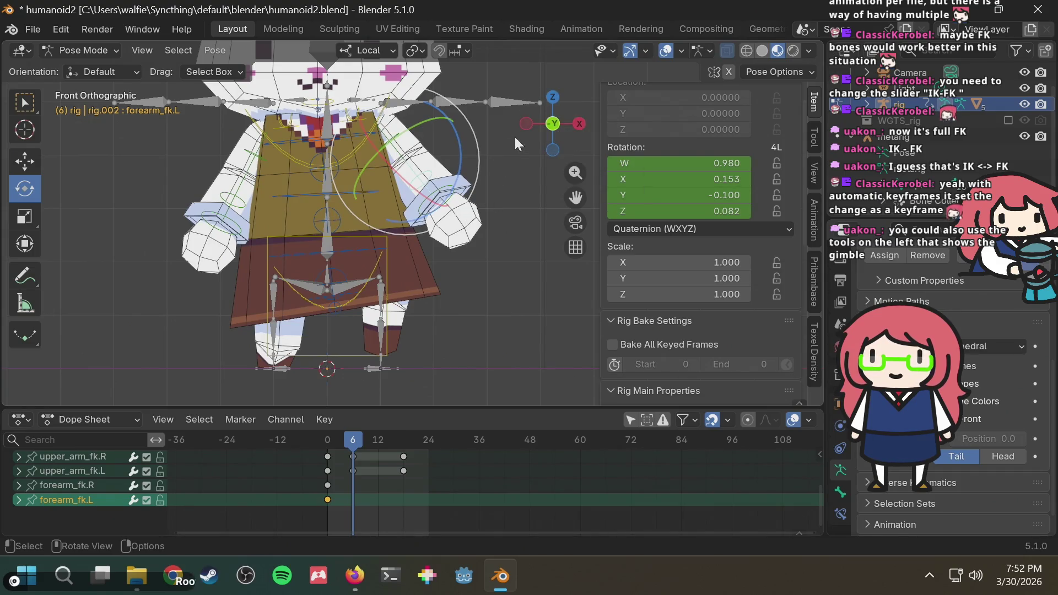
left_click(524, 120)
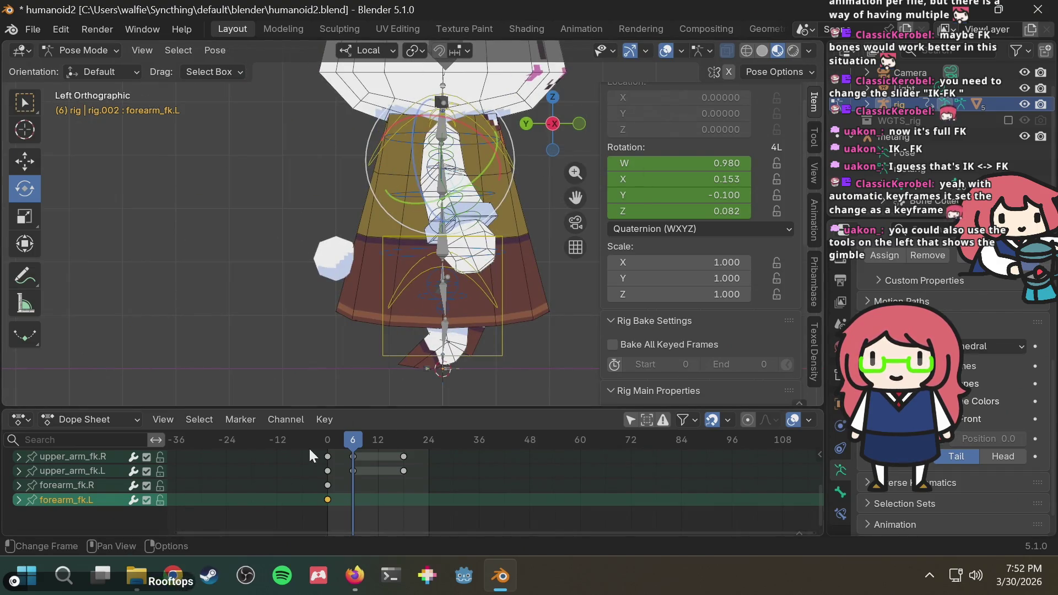
Step: Scrub to frame 8 and back to the cycle start, then clear the bone selection
left_click_drag(332, 441, 361, 436)
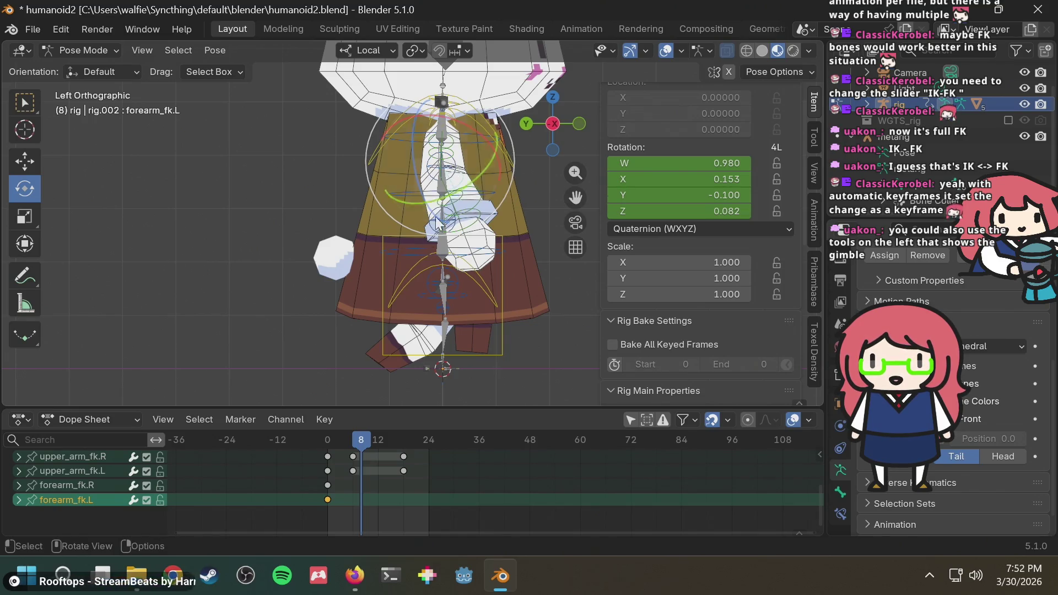
left_click_drag(361, 439, 337, 441)
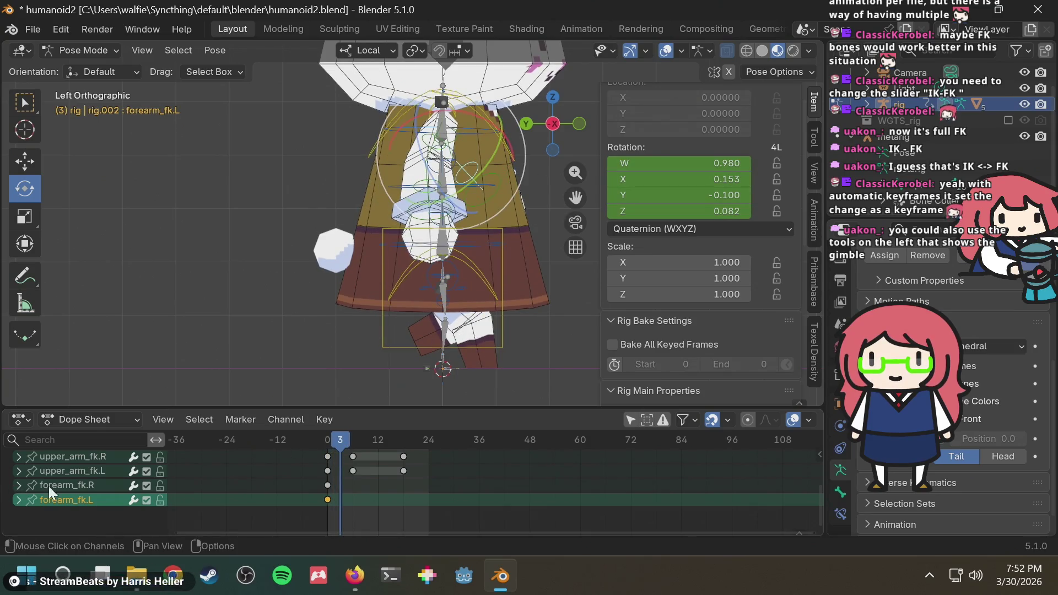
left_click(353, 488)
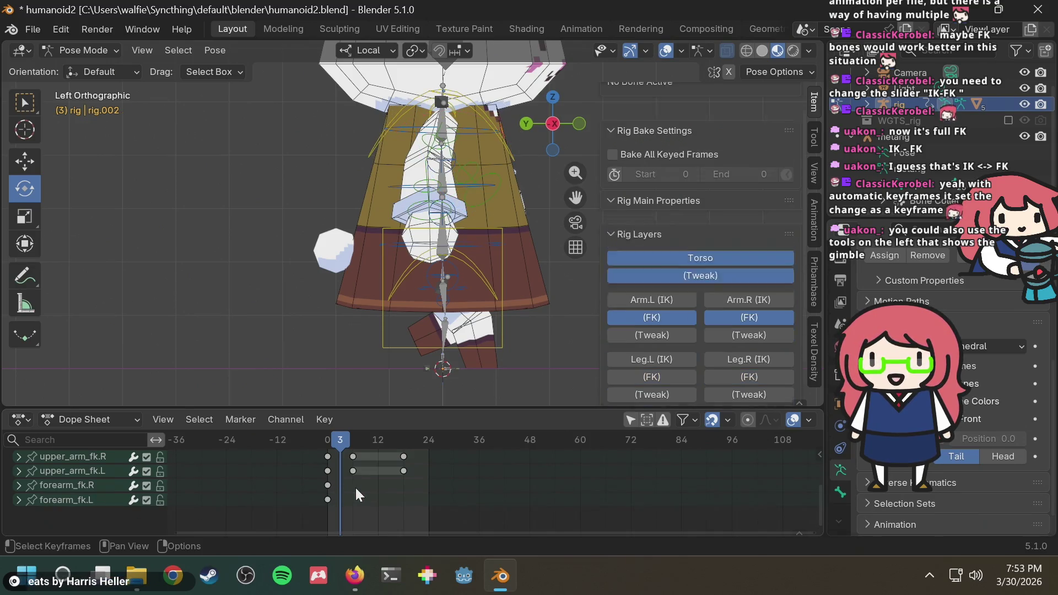
Step: At frame 6, insert keyframes for the channels and key the tweak_spine.003 rotation
key("ctrl+z")
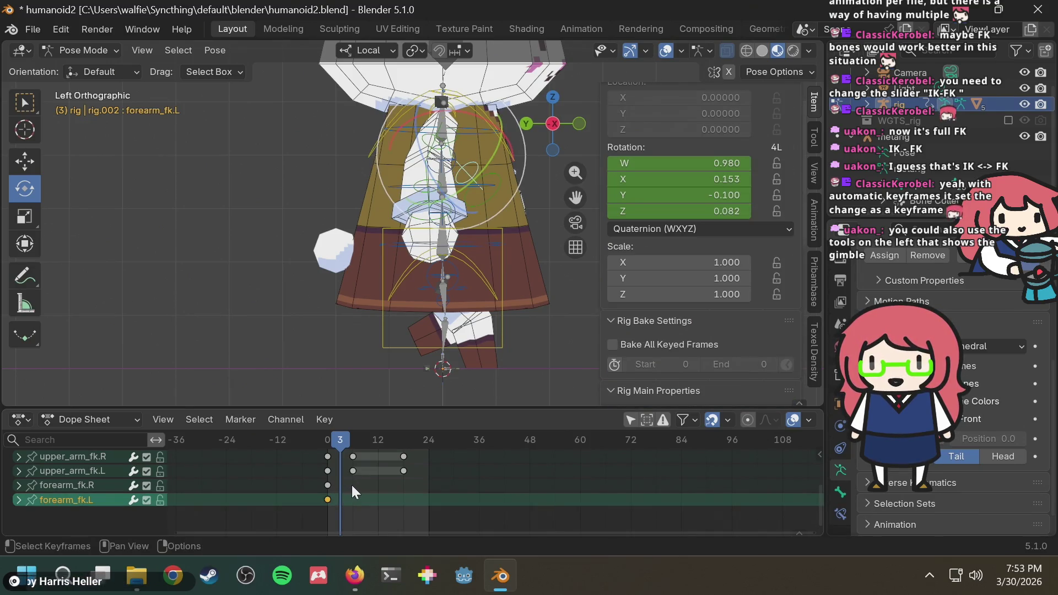
left_click(354, 482)
left_click_drag(364, 439, 353, 444)
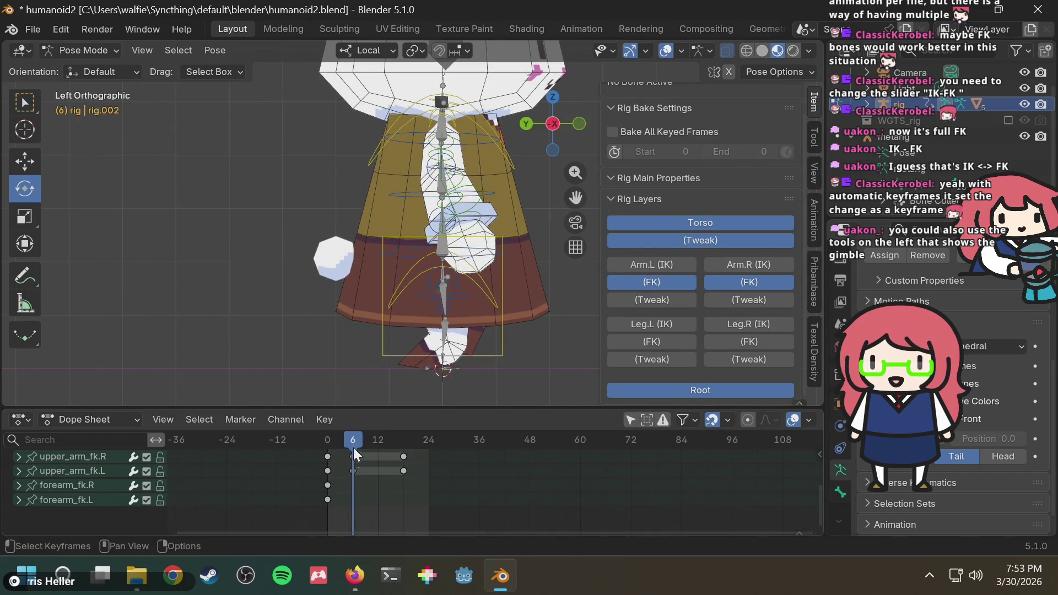
key("i")
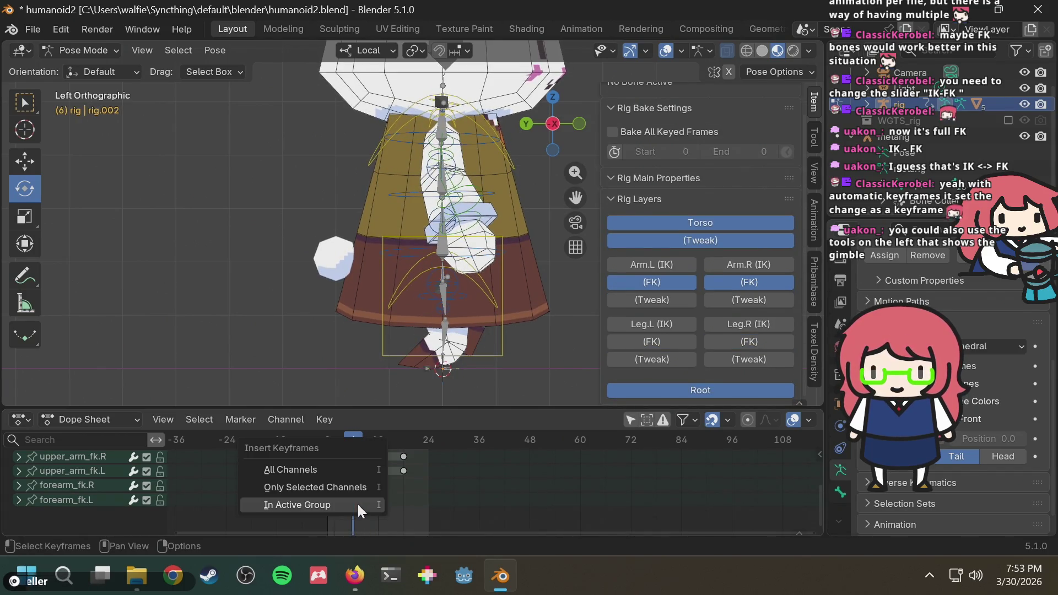
left_click(348, 482)
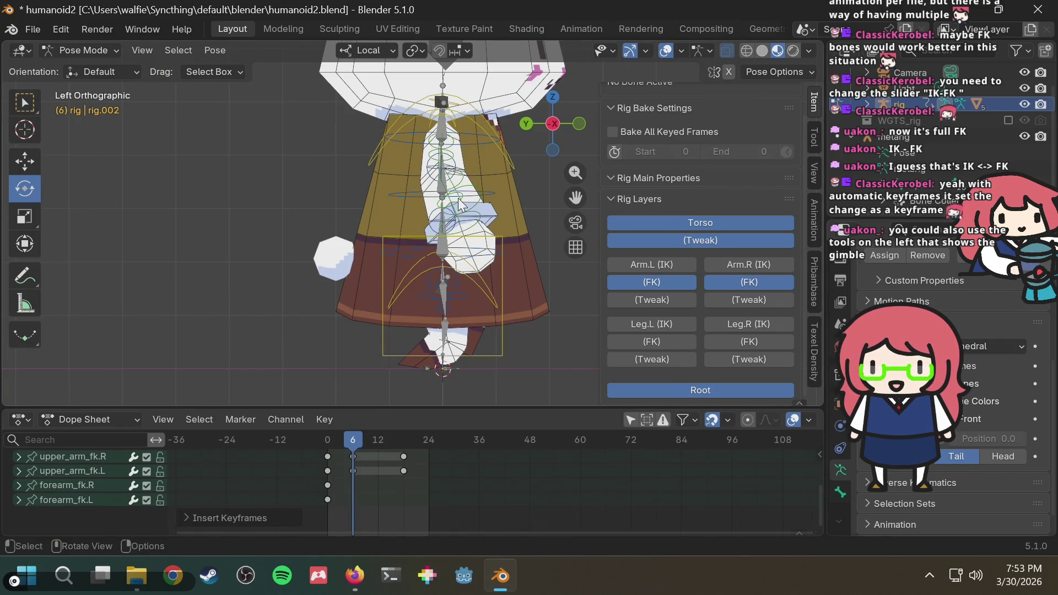
left_click(457, 171)
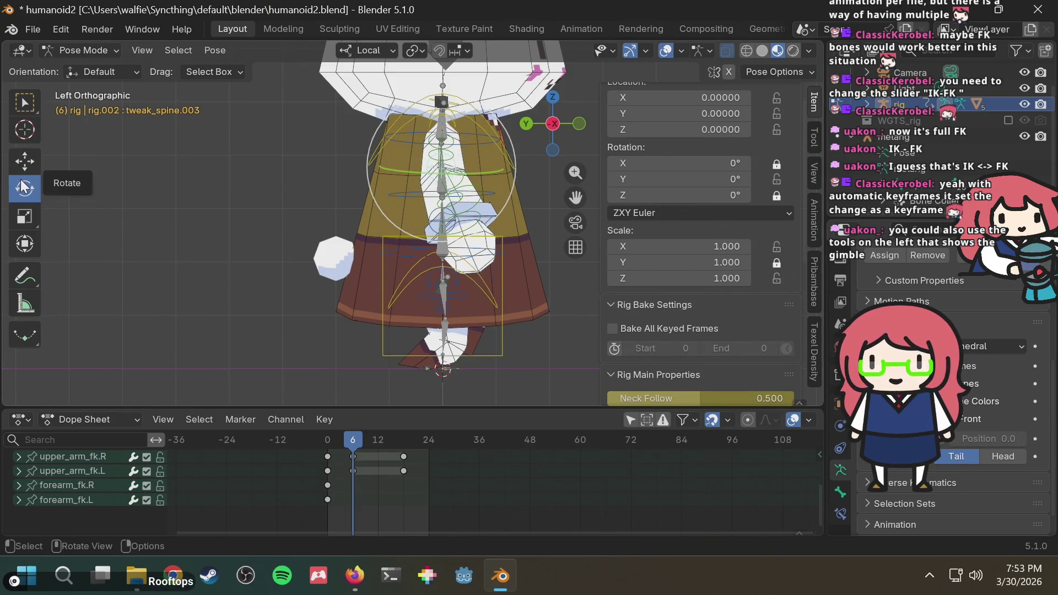
left_click(23, 106)
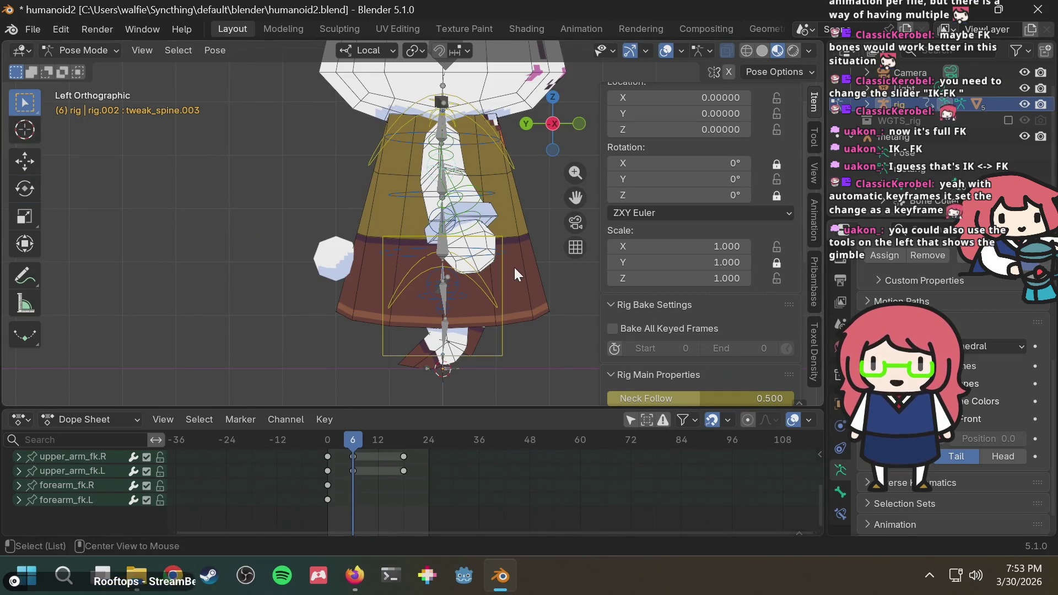
key("i")
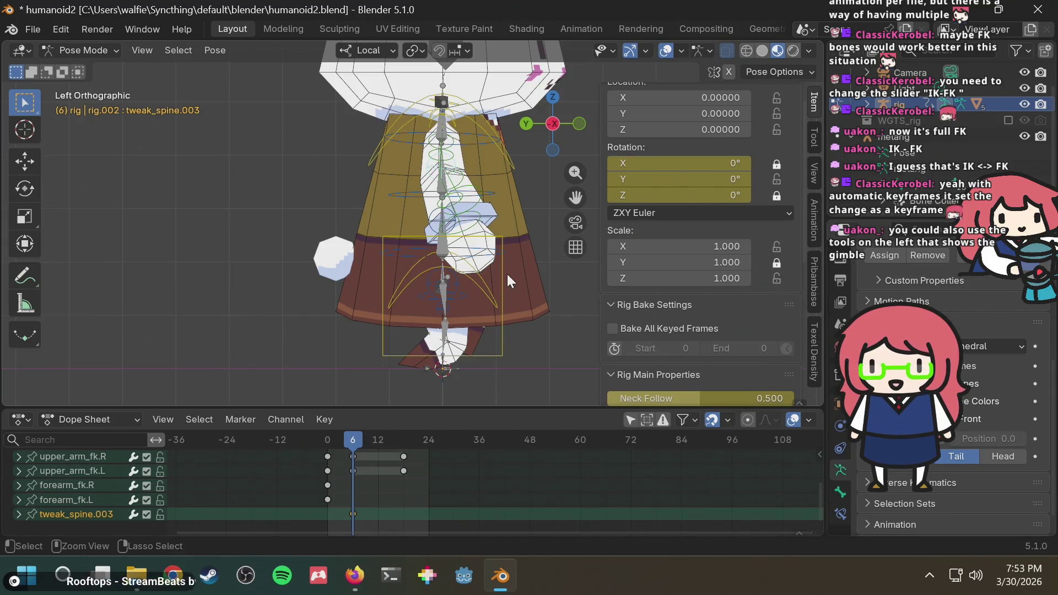
Step: Reset the right forearm's rotation to neutral, then select the left forearm FK bone
left_click(507, 274)
left_click(449, 165)
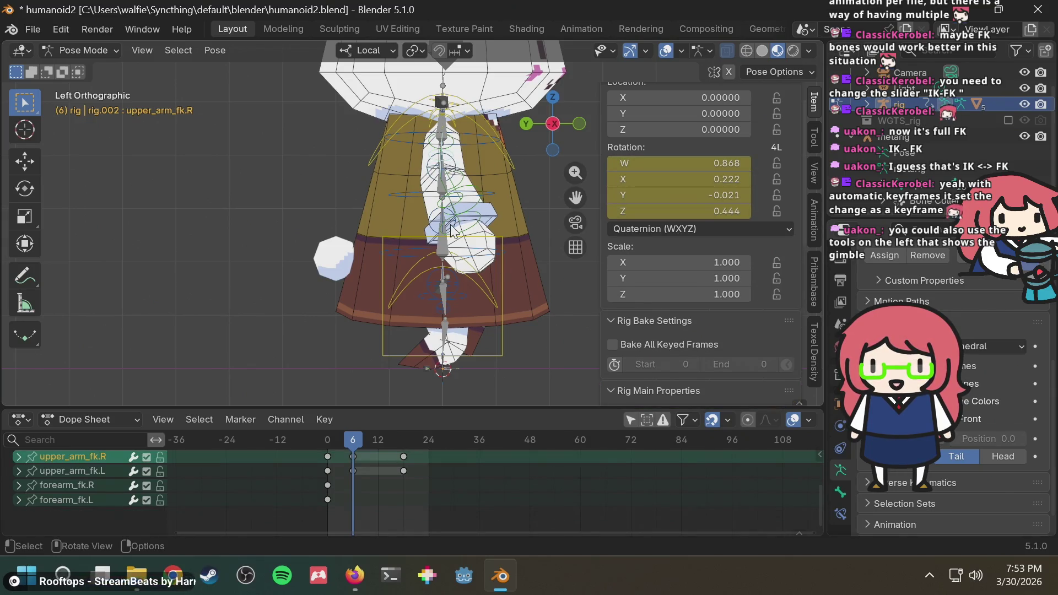
left_click(456, 200)
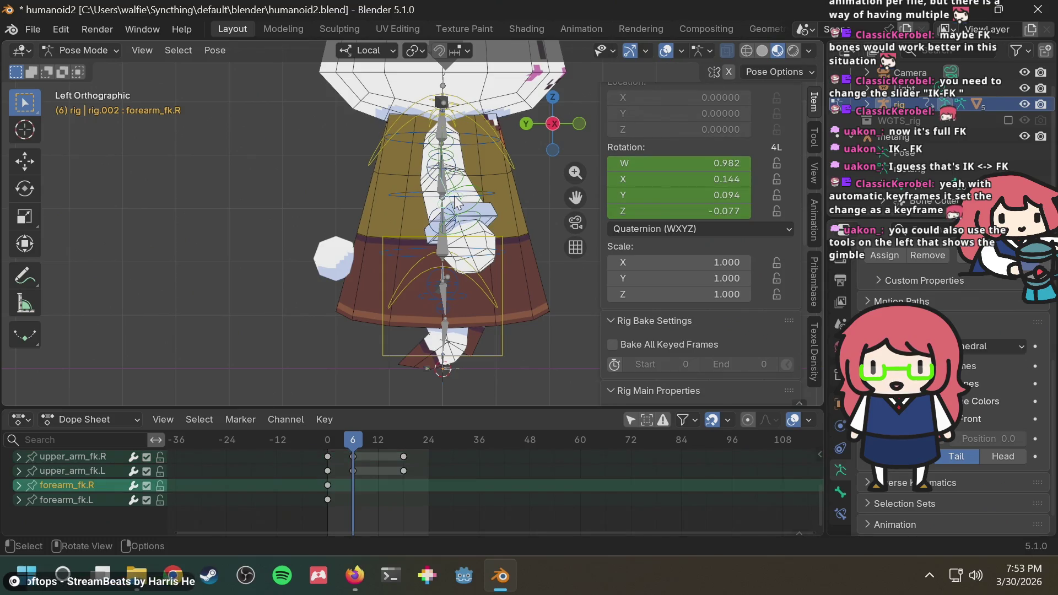
key("alt+r")
middle_click_drag(492, 222, 244, 248)
left_click(408, 182)
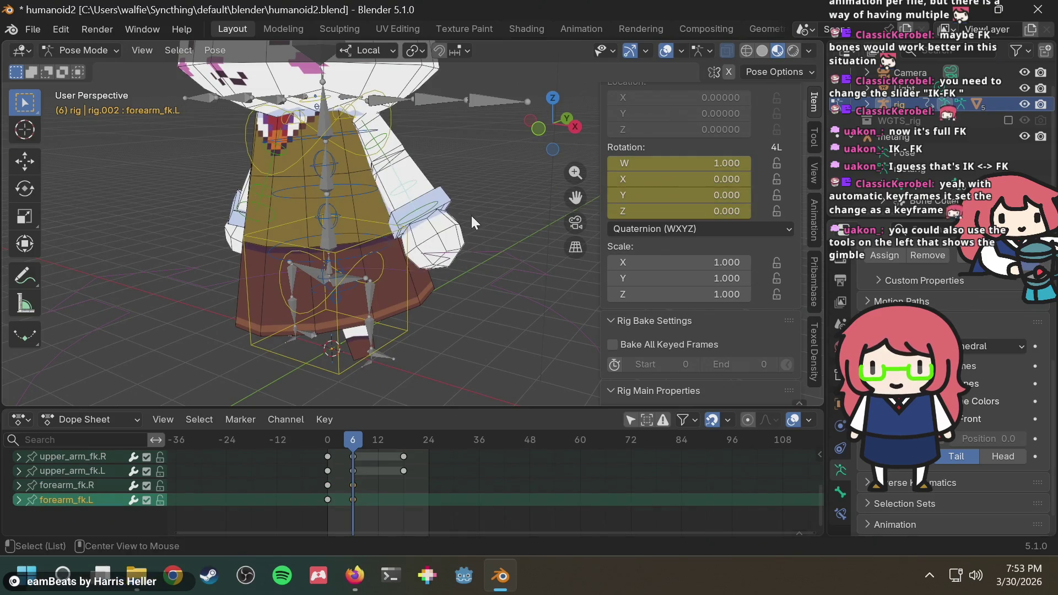
Step: Paste the copied forearm key onto the left forearm at frame 18
left_click(406, 436)
left_click(401, 439)
key("ctrl+v")
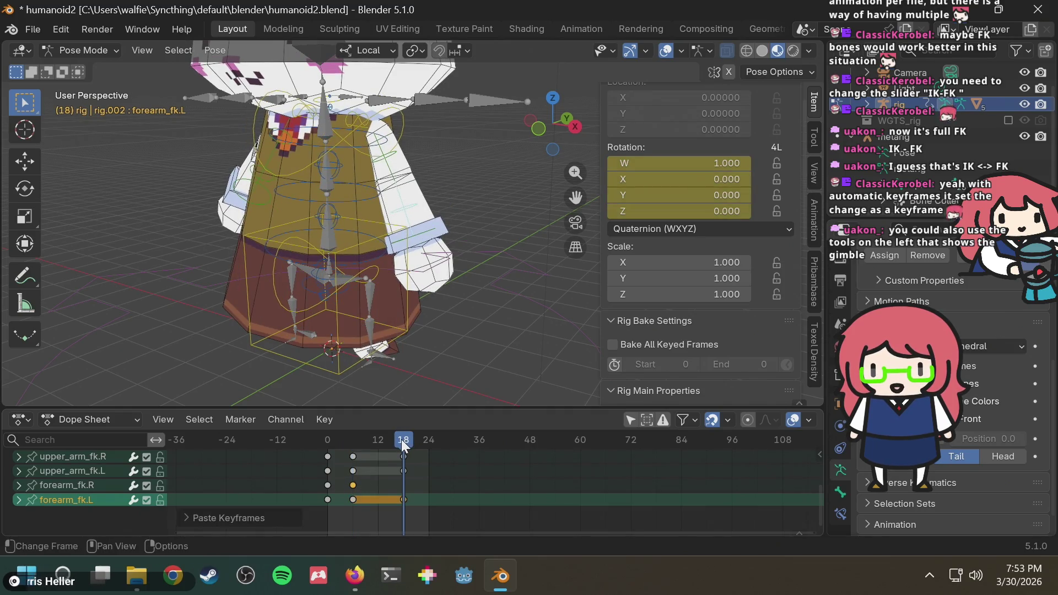
left_click(362, 490)
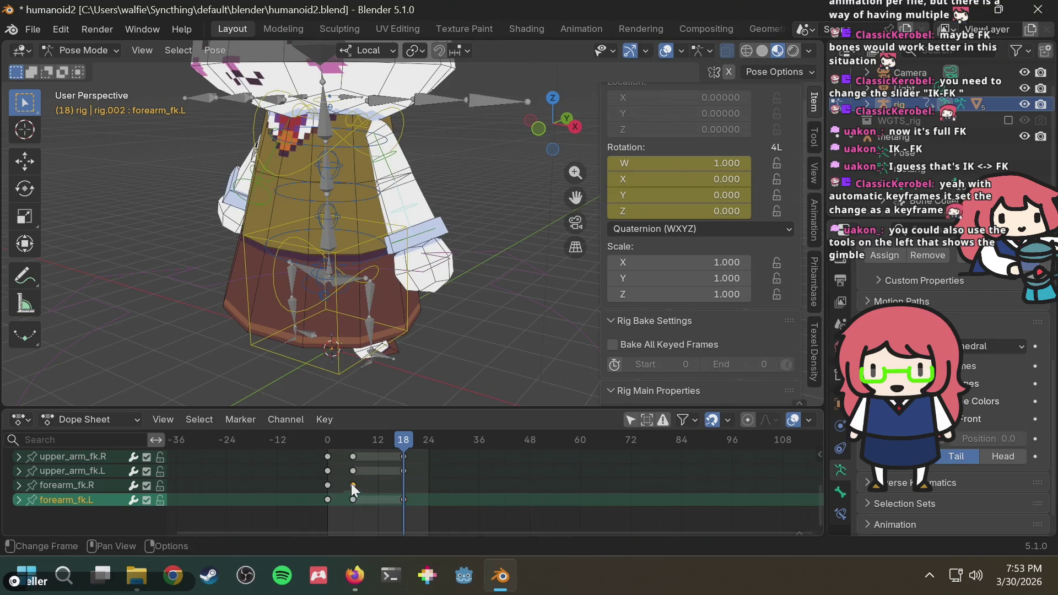
Step: Paste the copied keys onto the right forearm at frame 18, then return to frame 3
key("ctrl+v")
key("ctrl+z")
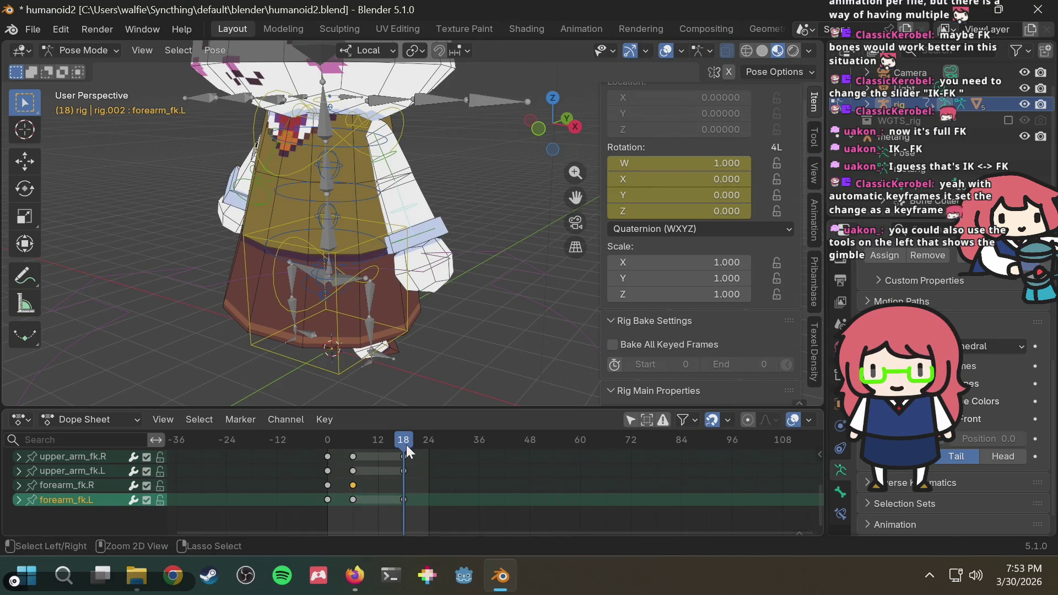
left_click(402, 484)
left_click(79, 485)
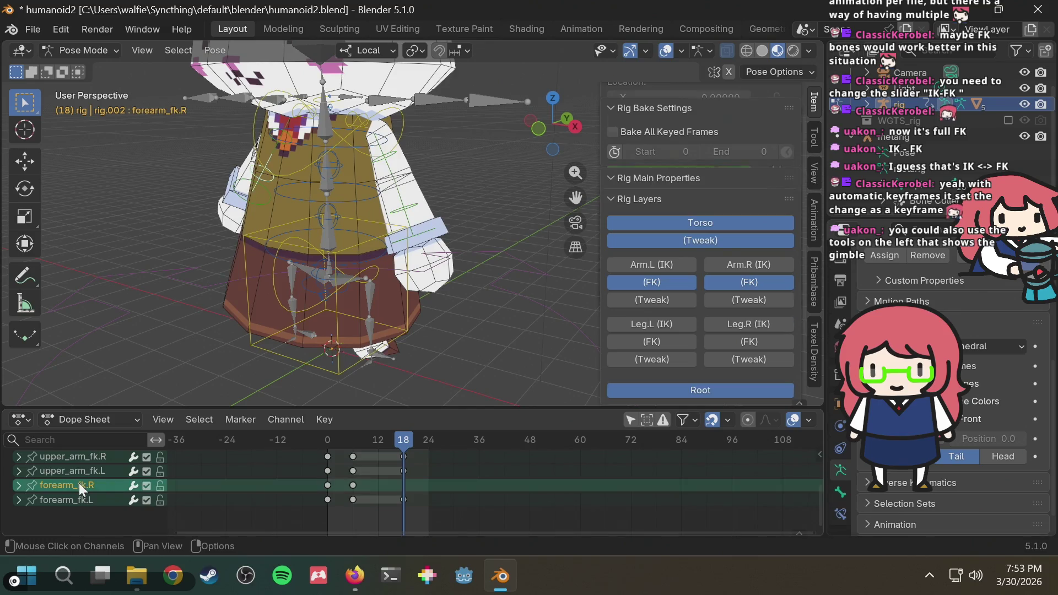
key("ctrl+v")
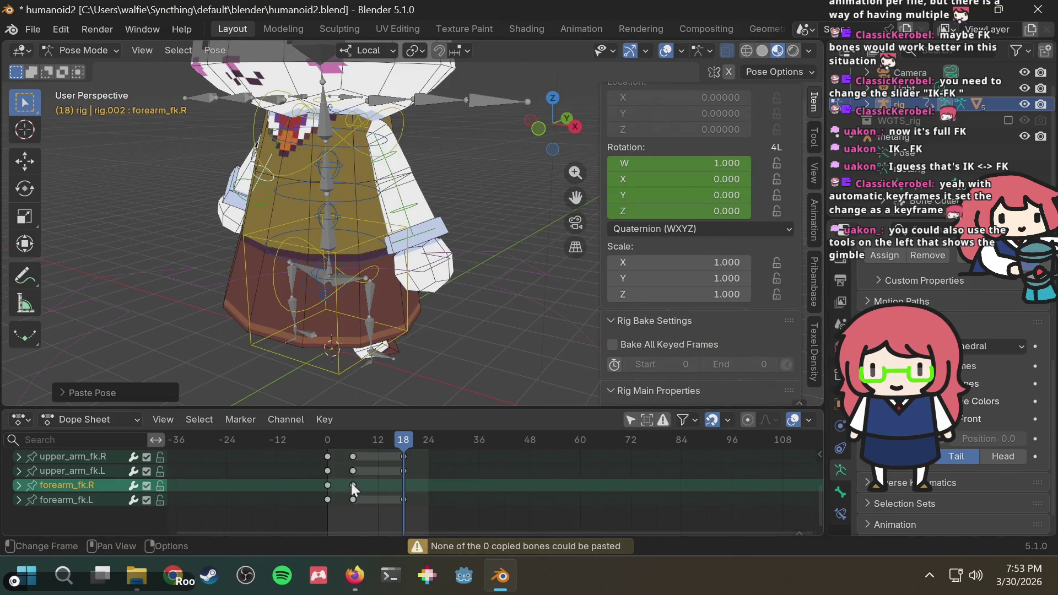
key("ctrl+v")
left_click_drag(403, 447, 339, 440)
mouse_move(368, 227)
middle_mouse_down()
mouse_move(503, 228)
mouse_move(516, 176)
middle_mouse_up()
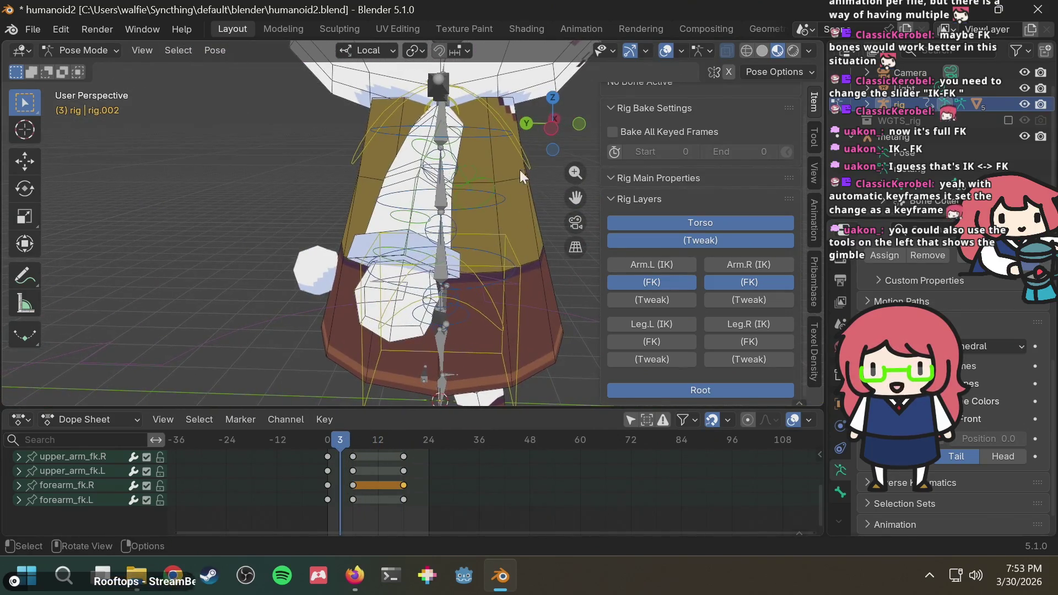
Step: In right orthographic view, rotate upper_arm_fk.L into its frame-3 swing, auto-keying it
left_click(524, 124)
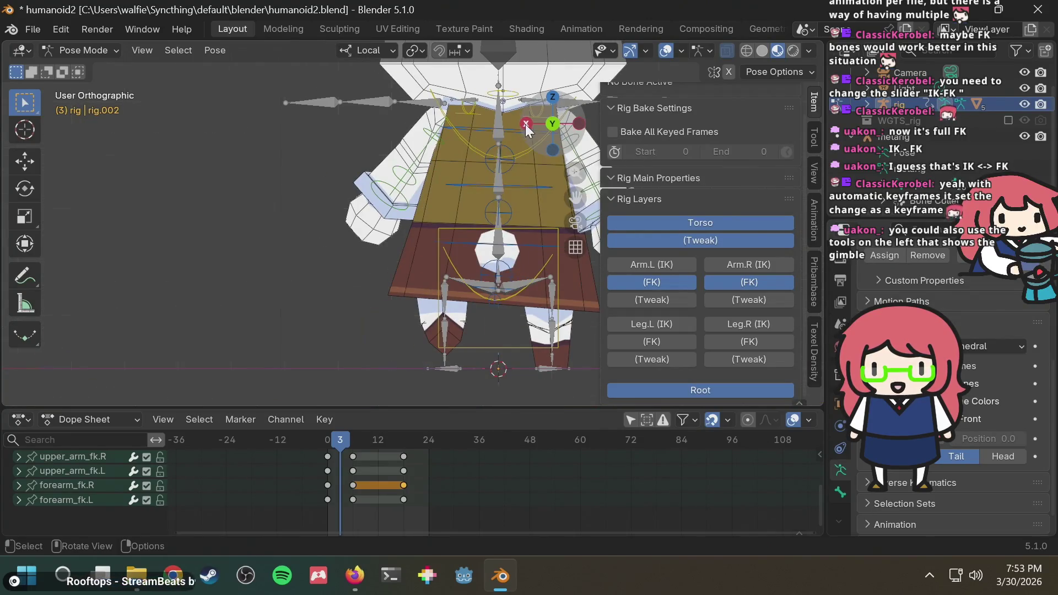
left_click(525, 124)
key("alt+Tab")
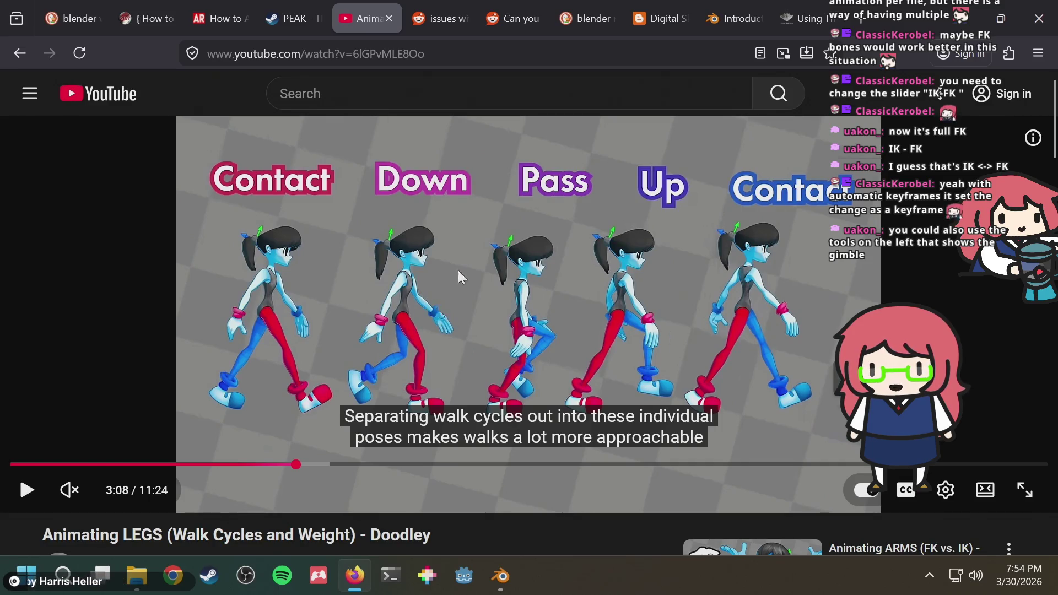
key("alt+Tab")
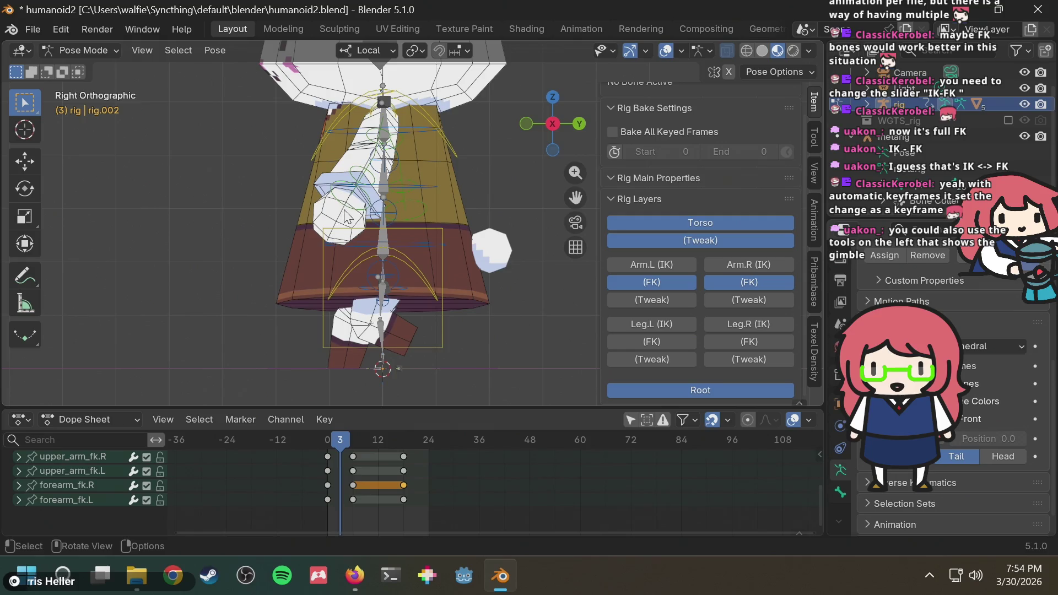
left_click(364, 172)
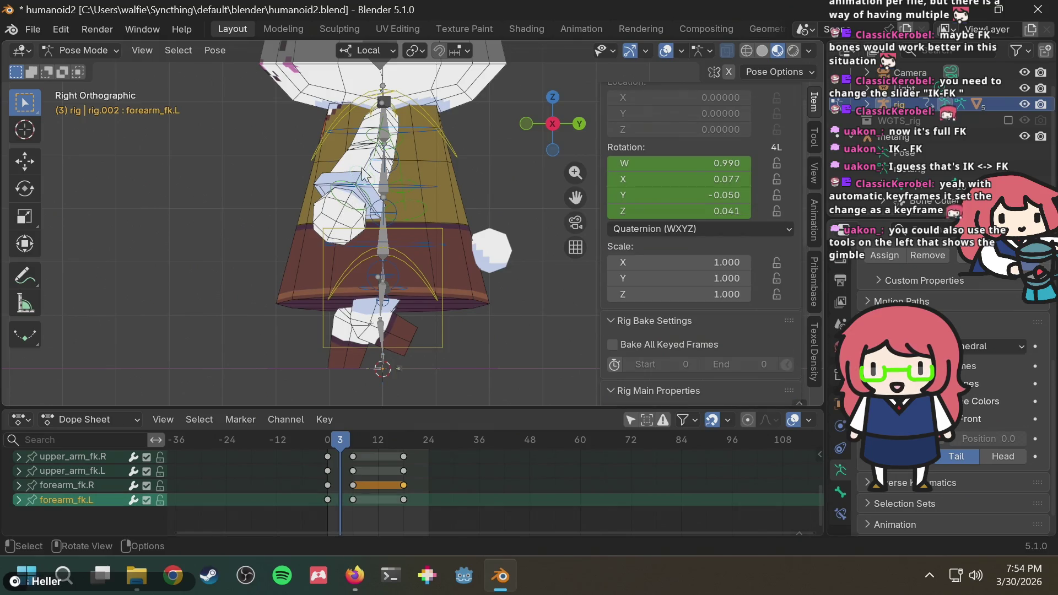
left_click(375, 133)
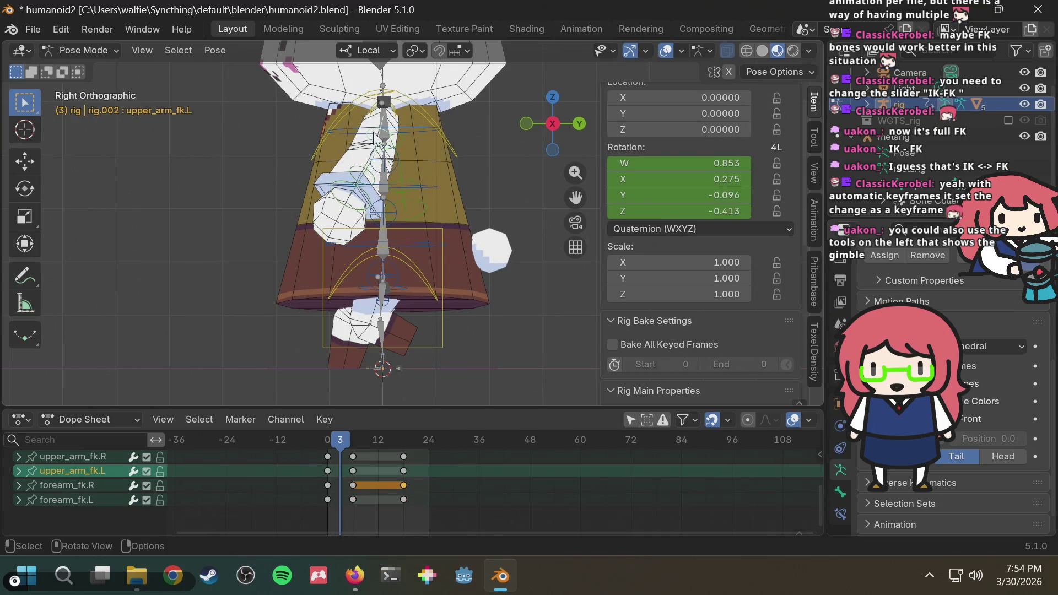
left_click(25, 190)
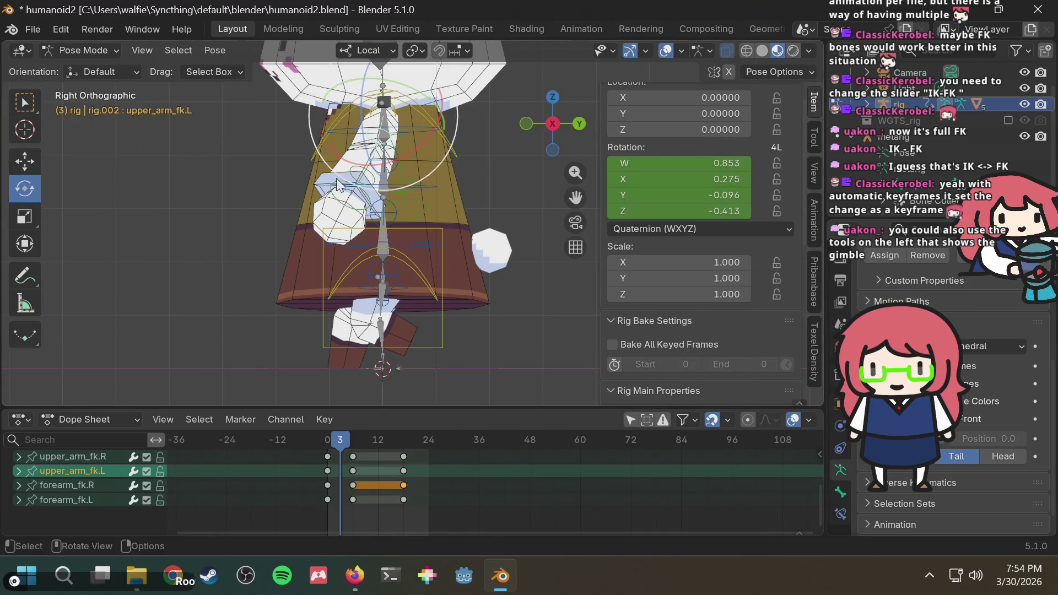
left_click(23, 98)
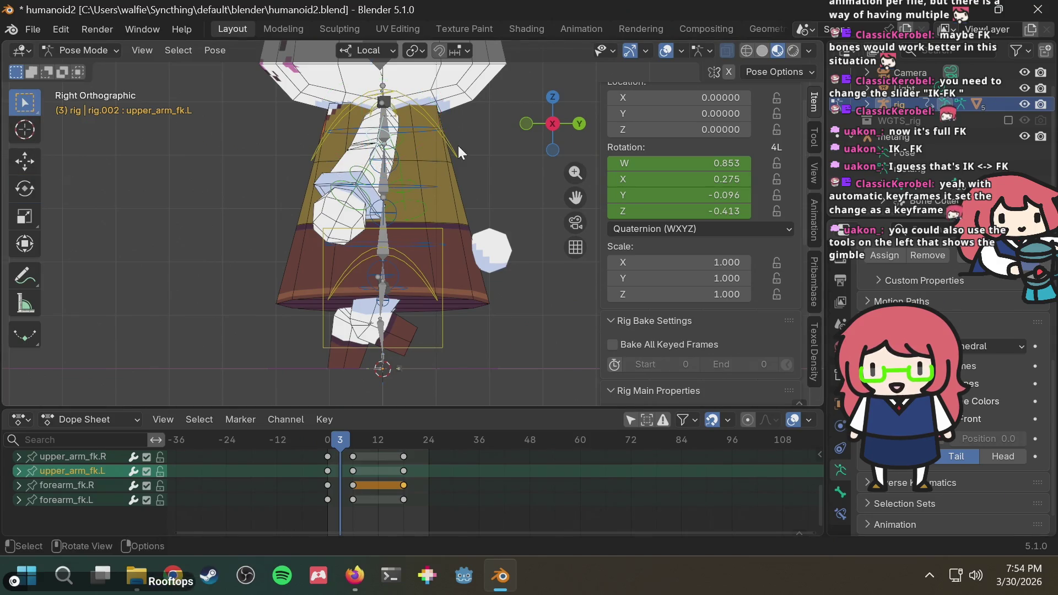
key("r")
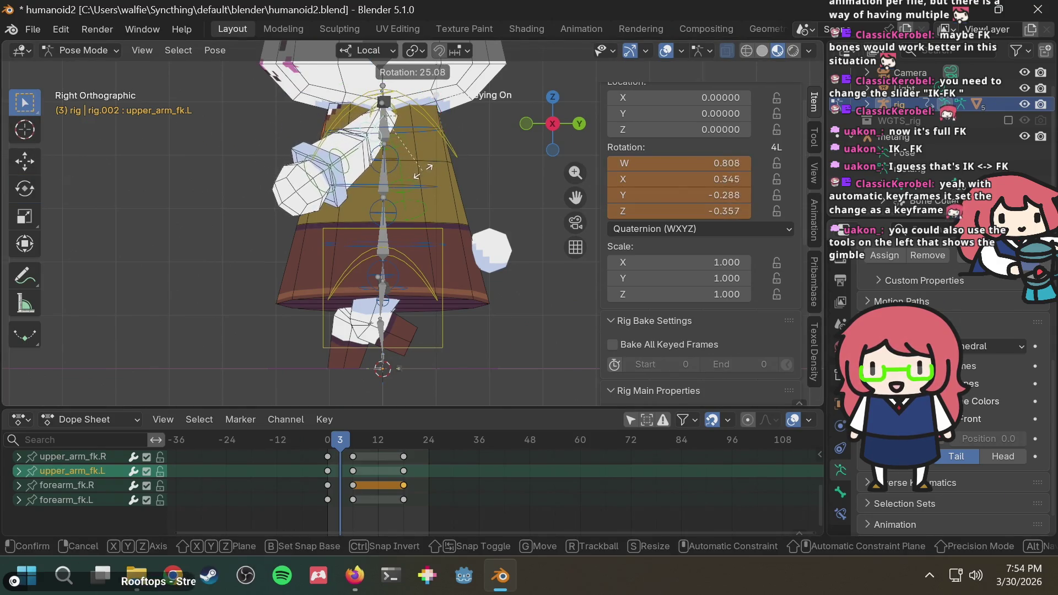
left_click(430, 176)
Step: Rotate forearm_fk.L into its frame-3 swing, keying it, then check the pose
key("alt+Tab")
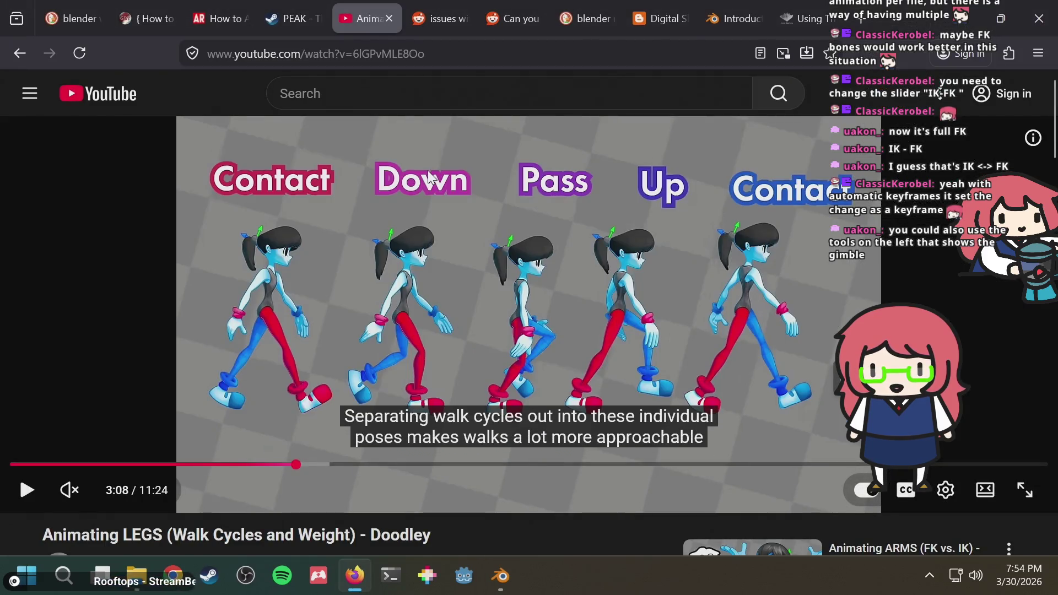
key("alt+Tab")
left_click(346, 163)
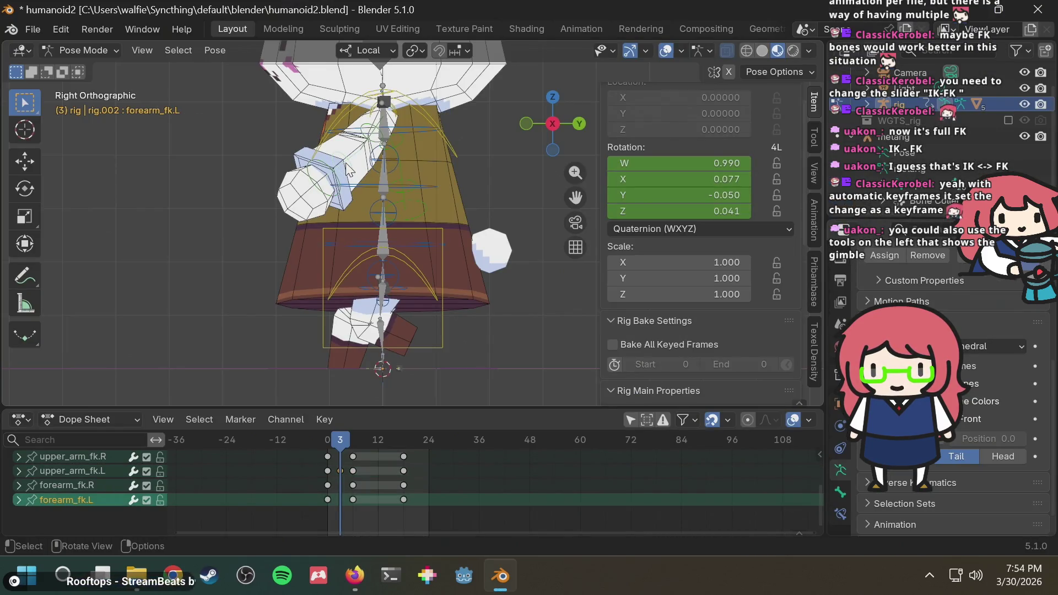
key("r")
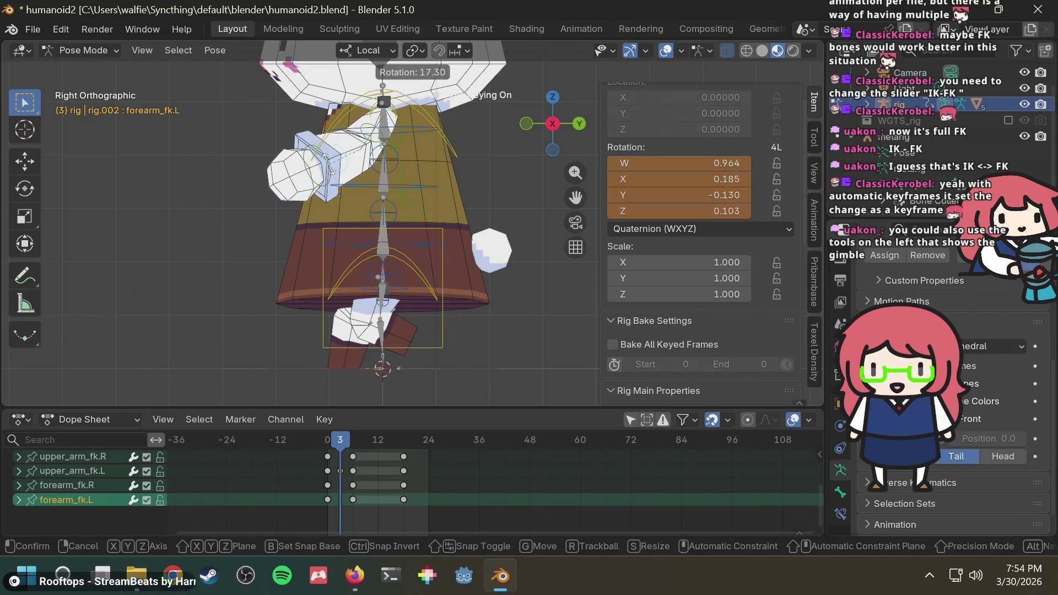
left_click(321, 164)
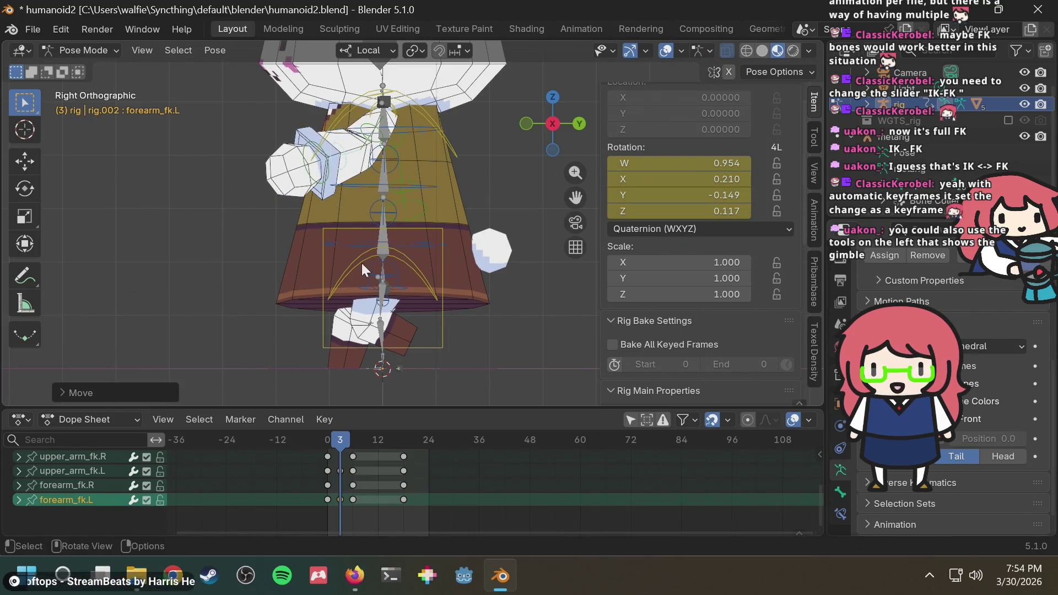
mouse_move(290, 261)
middle_mouse_down()
mouse_move(513, 277)
mouse_move(487, 303)
middle_mouse_up()
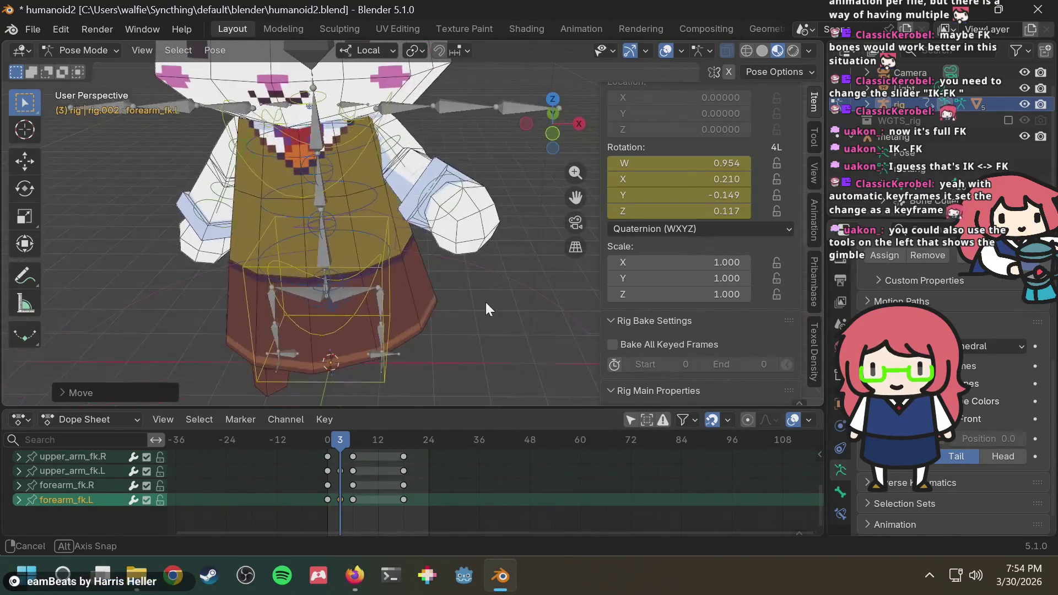
left_click(529, 124)
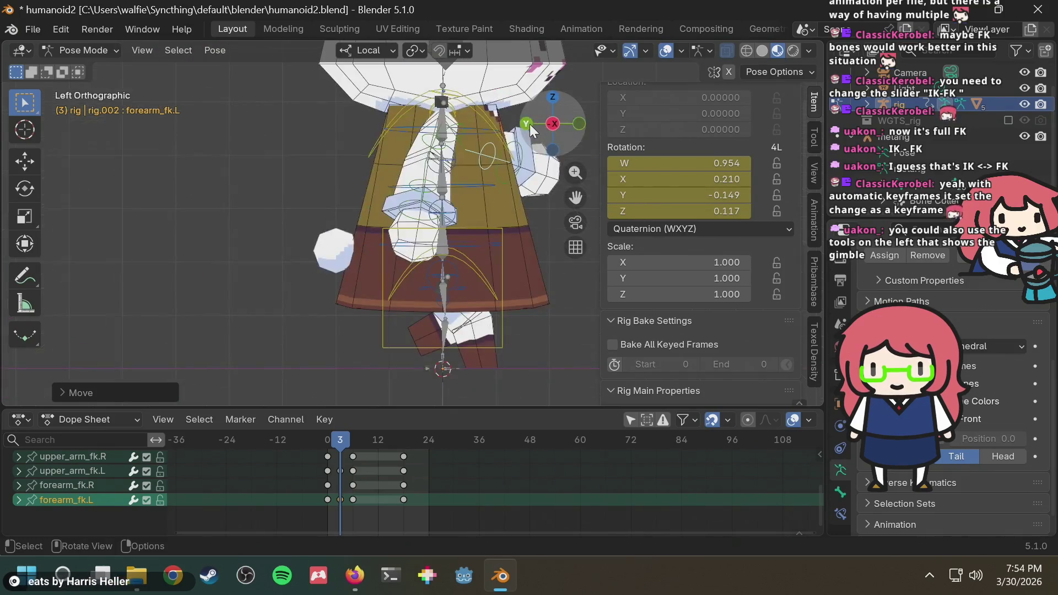
Step: Rotate upper_arm_fk.R and forearm_fk.R into their frame-3 swing, keying both
key("alt+Tab")
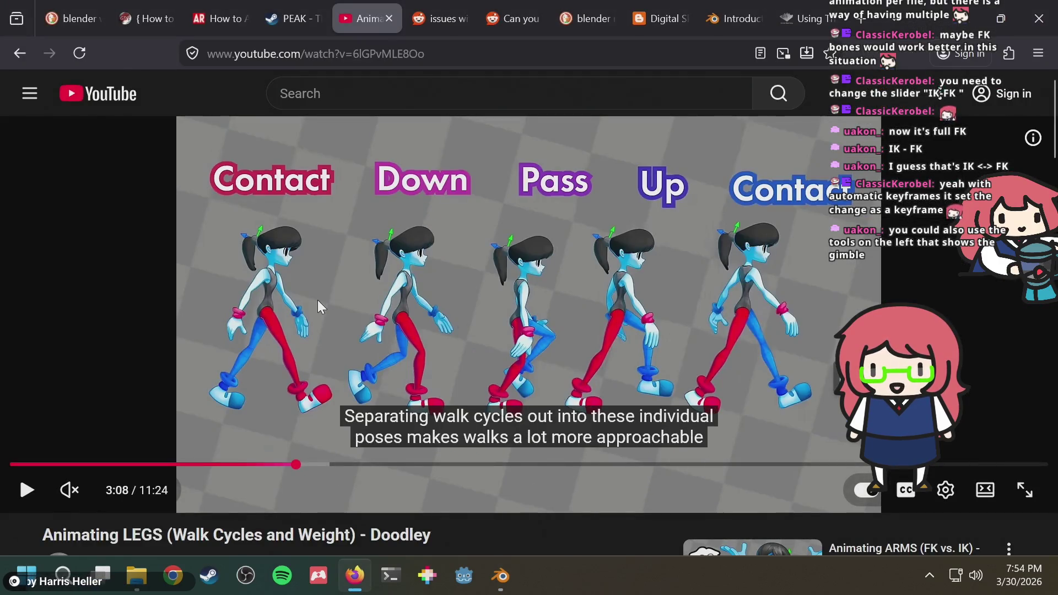
key("alt+Tab")
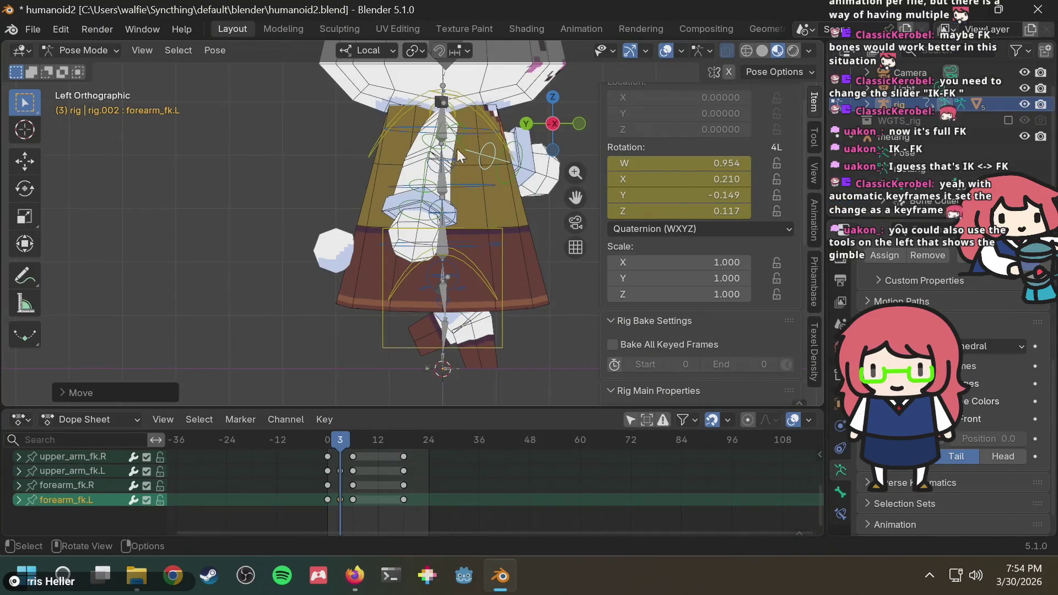
left_click(438, 145)
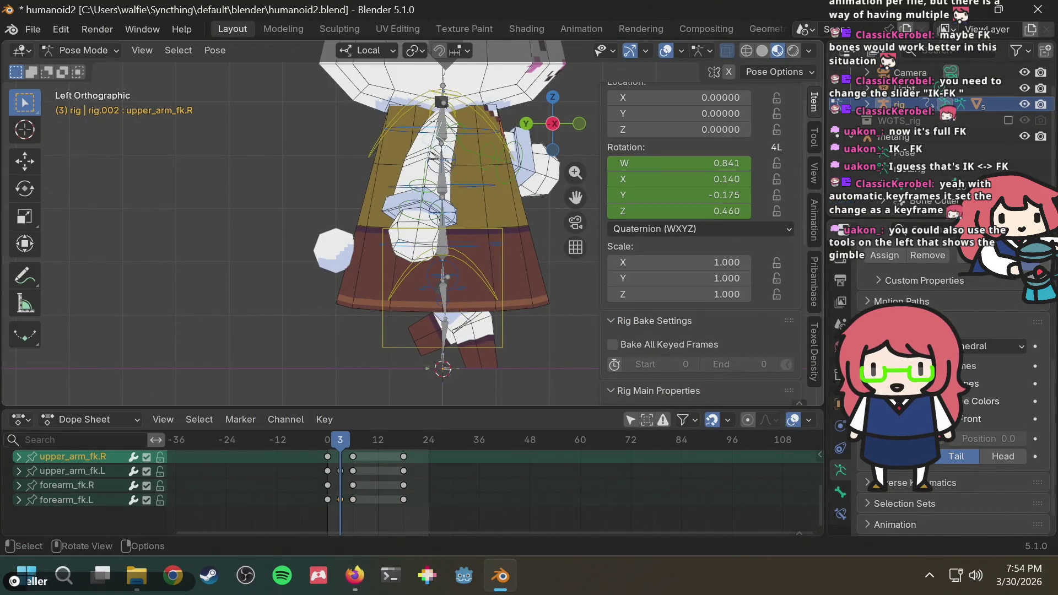
key("r")
left_click(390, 204)
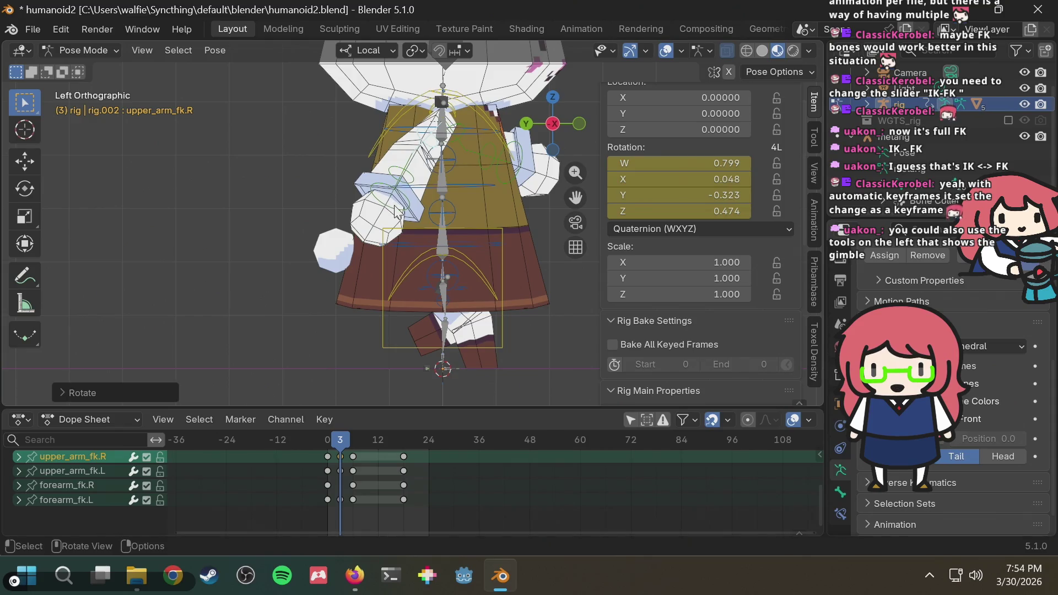
left_click(401, 184)
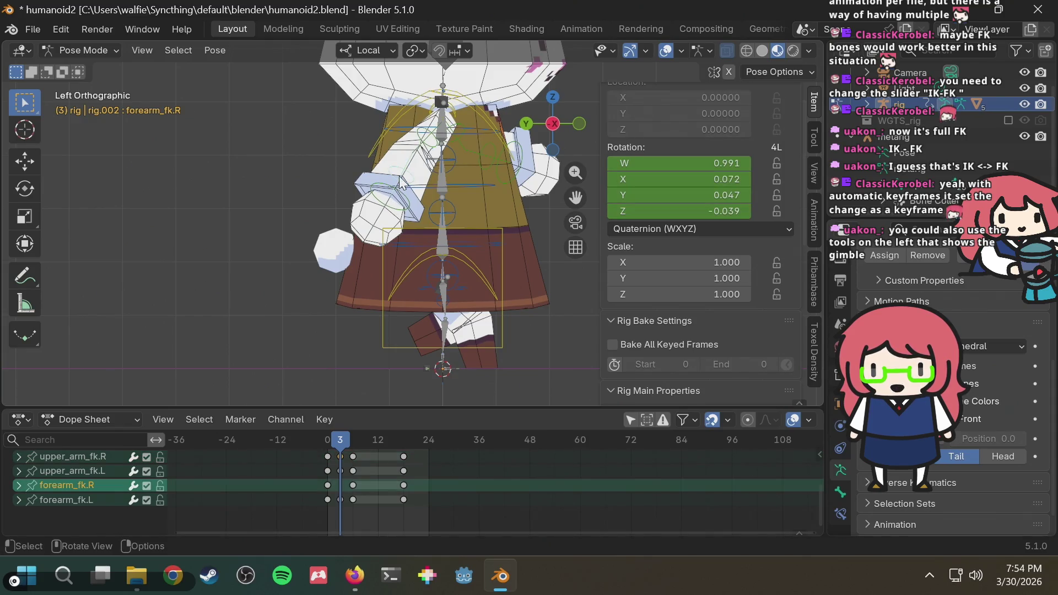
key("r")
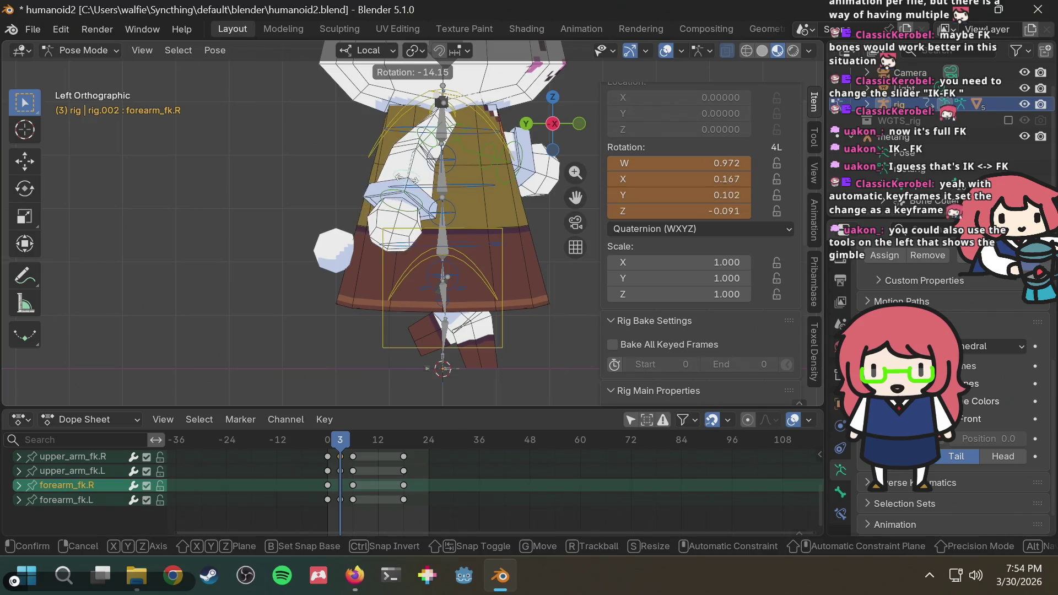
left_click(418, 179)
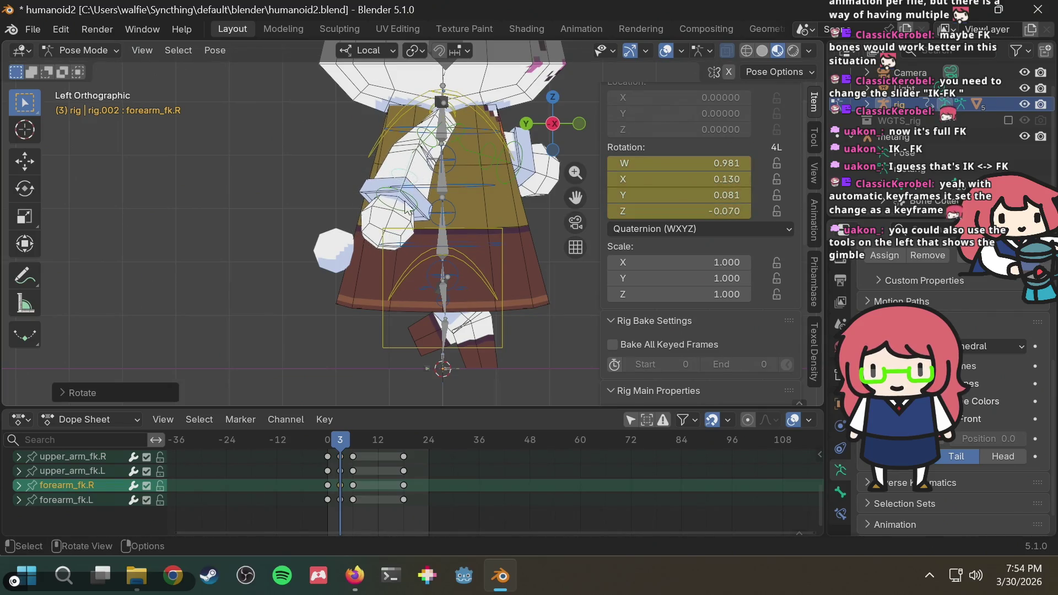
Step: Start rotating hand_fk.R but cancel, leaving the hand in its original pose
left_click(406, 210)
key("alt+Tab")
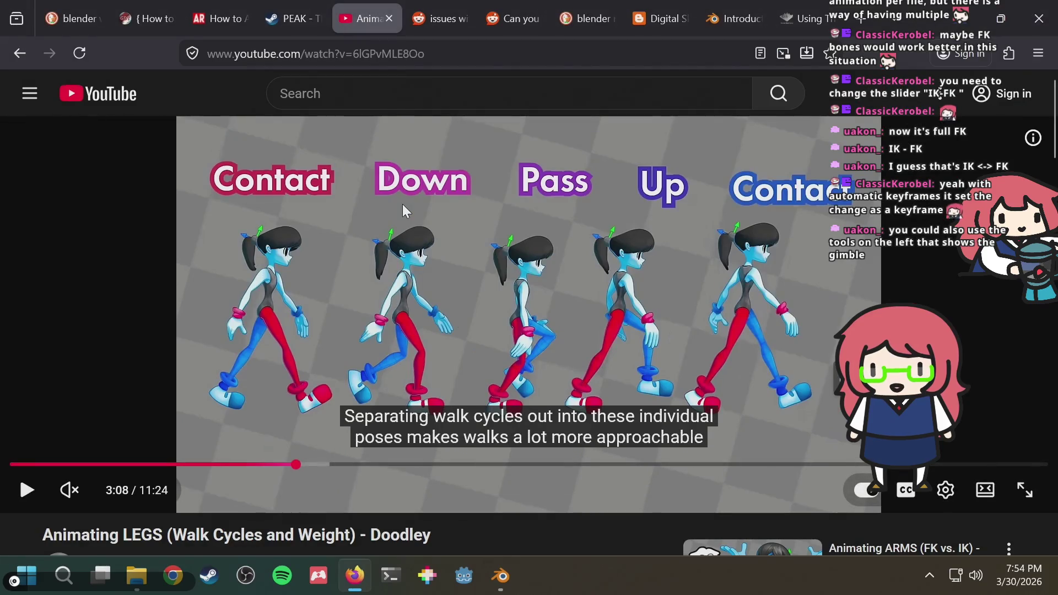
key("alt+Tab")
key("r")
right_click(400, 214)
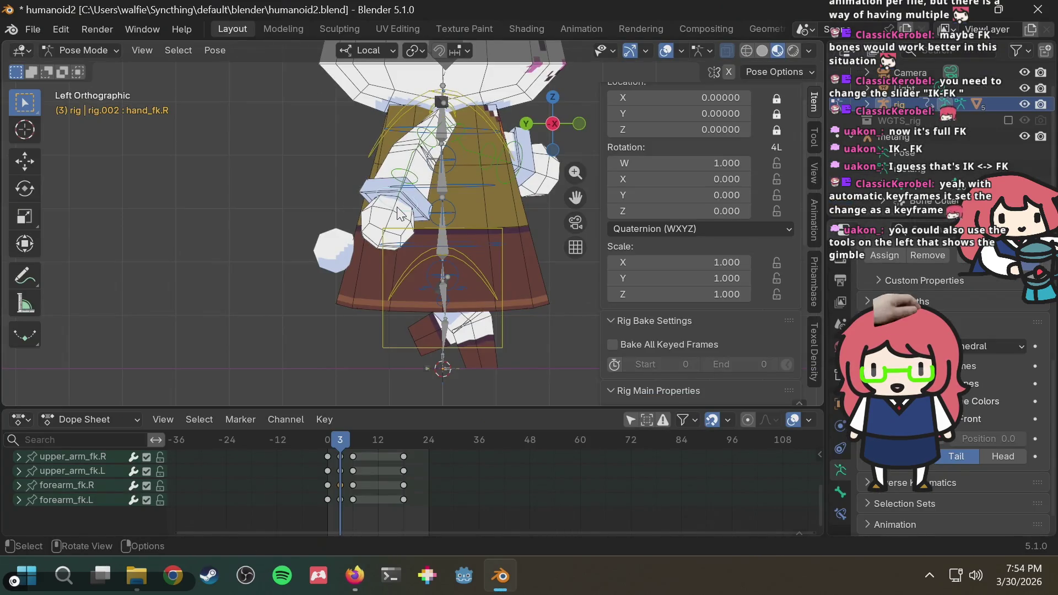
Step: Preview the arm motion on the timeline and compare it with the walk-cycle reference
mouse_move(440, 240)
middle_mouse_down()
mouse_move(239, 254)
mouse_move(284, 272)
middle_mouse_up()
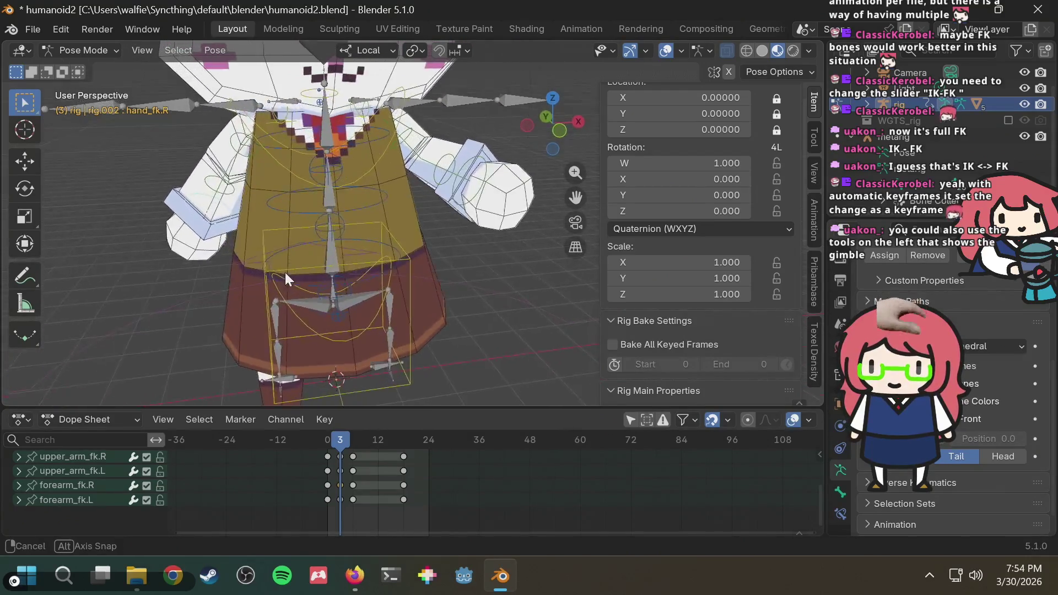
scroll(302, 269, "up", 3)
scroll(411, 395, "down", 5)
mouse_move(347, 442)
left_mouse_down()
mouse_move(329, 435)
mouse_move(382, 435)
mouse_move(336, 444)
mouse_move(364, 444)
left_mouse_up()
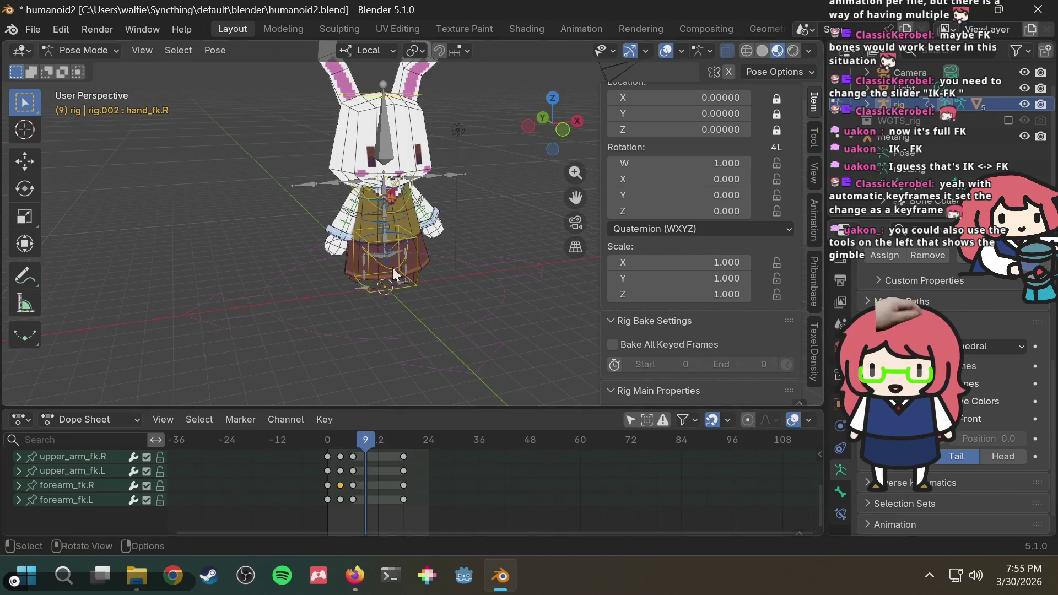
scroll(458, 230, "up", 3)
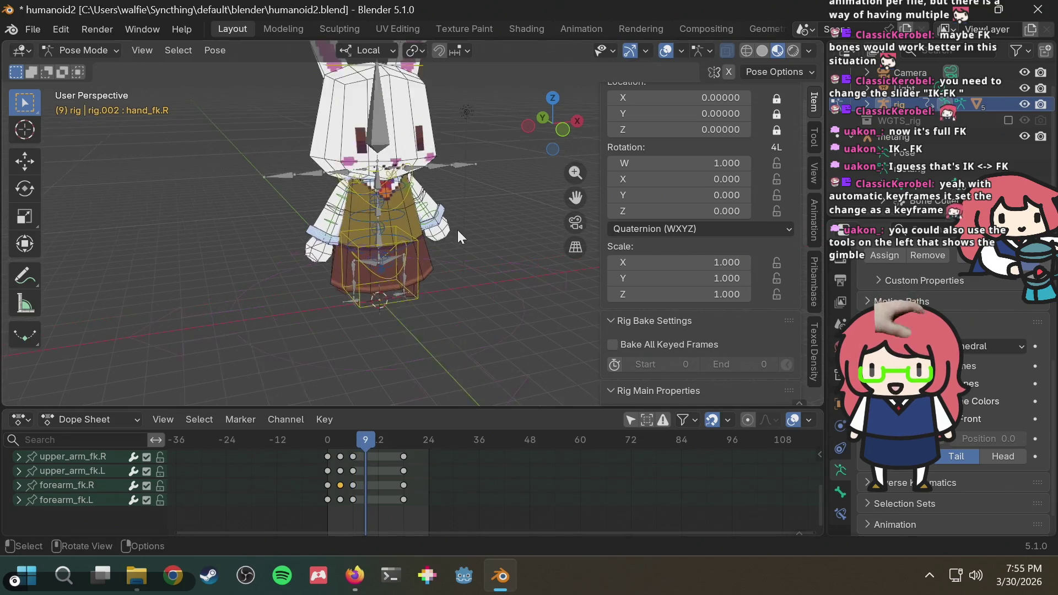
left_click(526, 125)
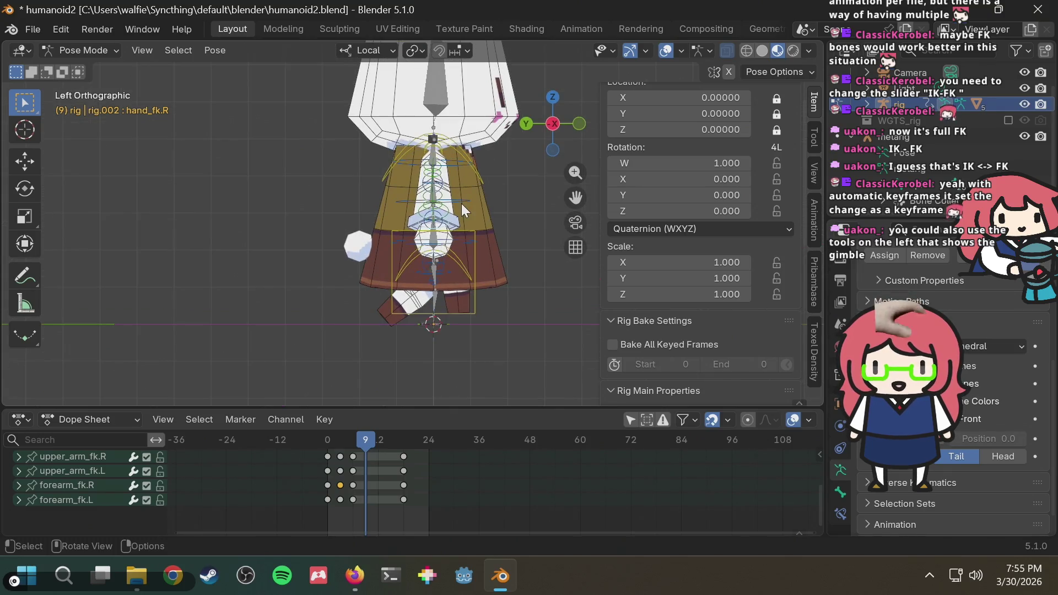
key("alt+Tab")
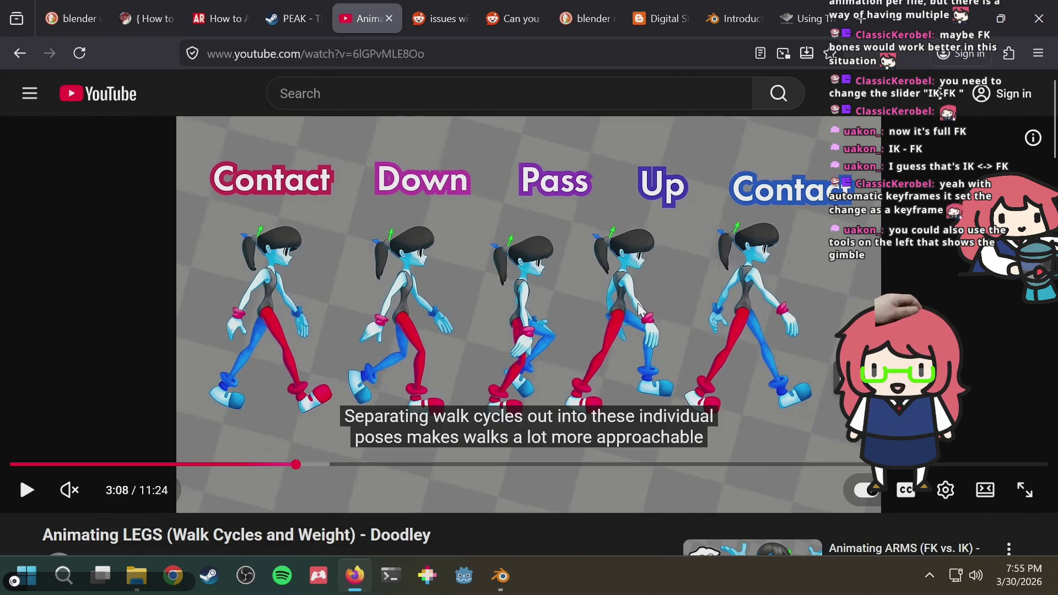
key("alt+Tab")
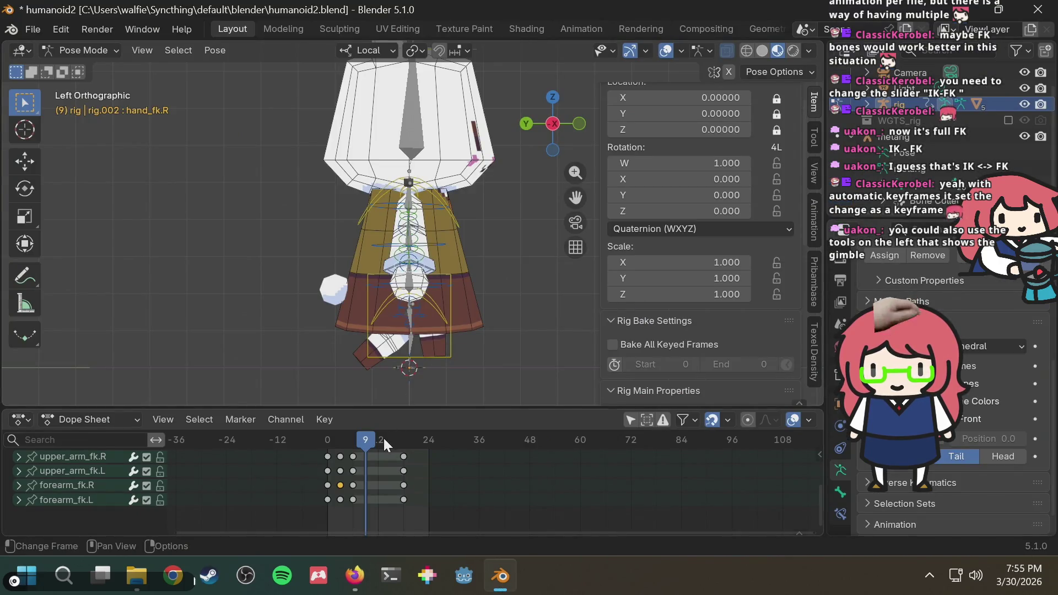
key("alt+Tab")
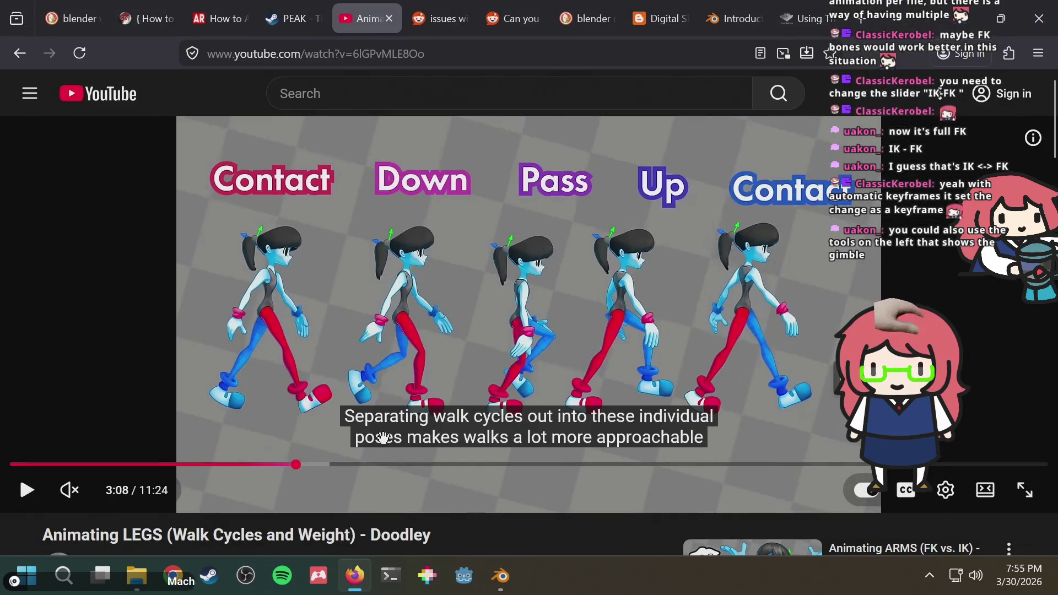
key("alt+Tab")
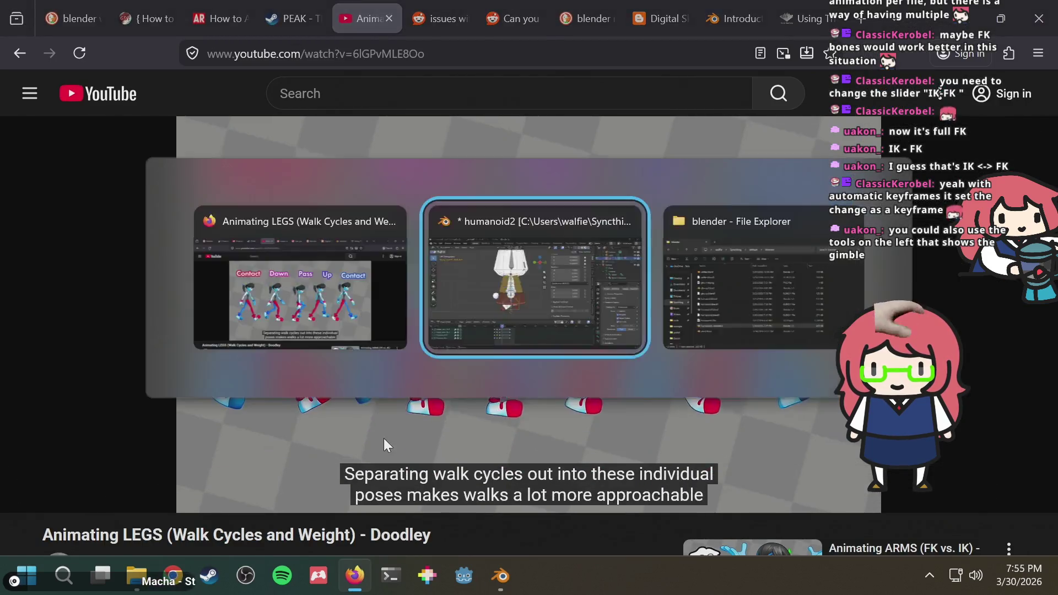
Step: Select the four frame-3 arm keys and paste the copied arm keys at frame 9
mouse_move(460, 312)
middle_mouse_down()
mouse_move(273, 333)
mouse_move(241, 305)
middle_mouse_up()
mouse_move(345, 439)
left_mouse_down()
mouse_move(322, 441)
mouse_move(342, 441)
left_mouse_up()
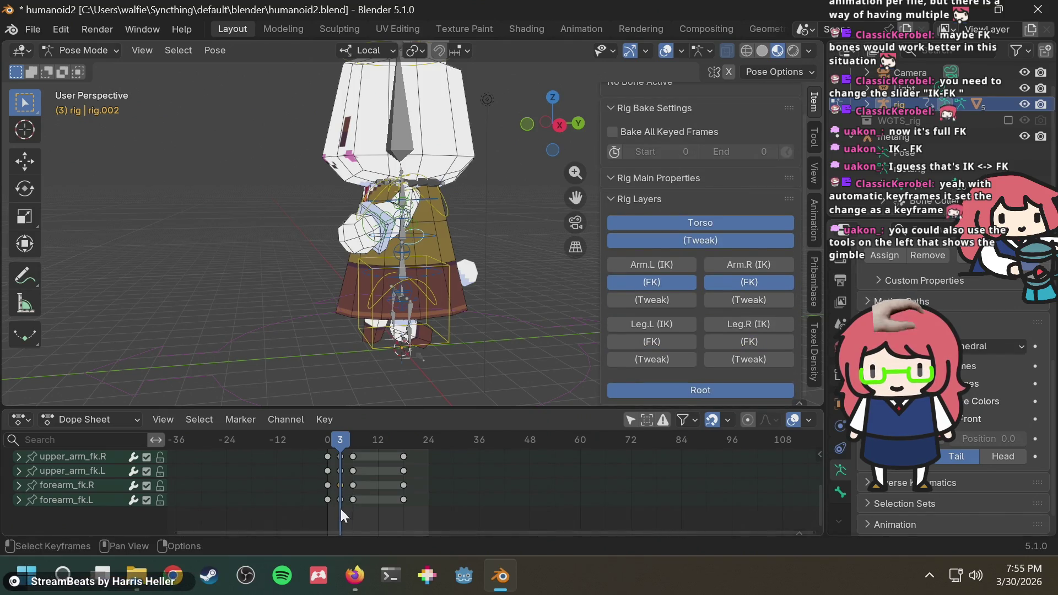
mouse_move(337, 507)
left_mouse_down()
mouse_move(344, 452)
mouse_move(366, 440)
mouse_move(325, 450)
mouse_move(354, 450)
left_mouse_up()
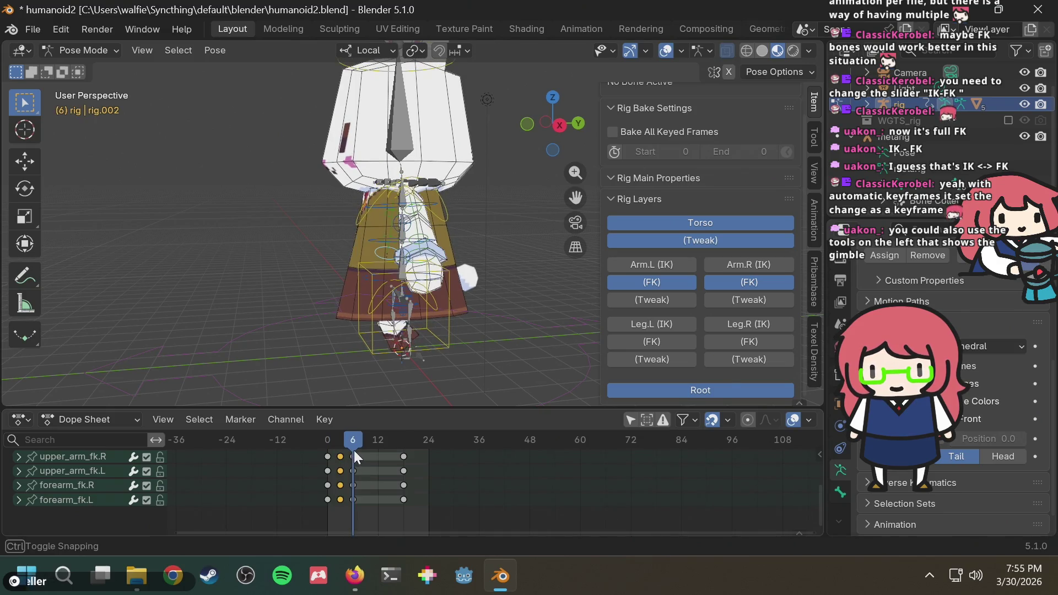
key("alt+Tab")
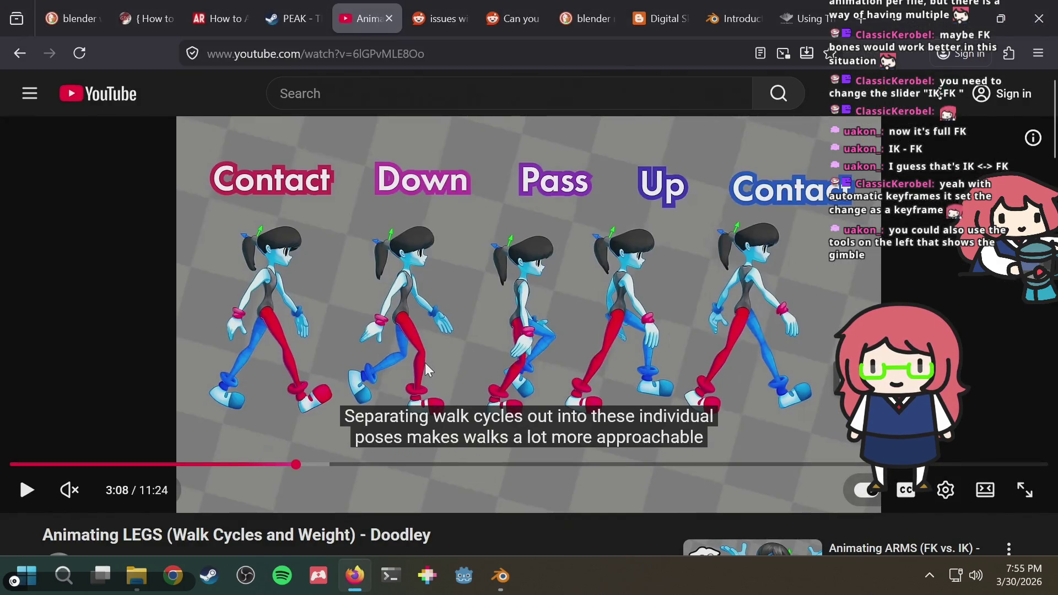
key("alt+Tab")
mouse_move(348, 436)
left_mouse_down()
mouse_move(325, 437)
mouse_move(366, 441)
left_mouse_up()
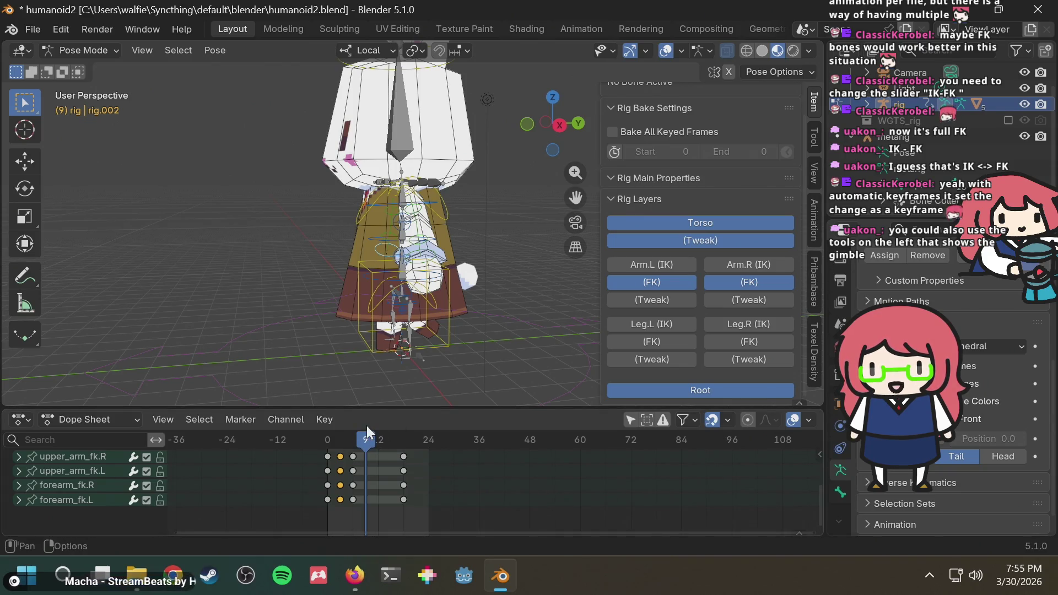
key("ctrl+v")
Step: Paste the copied arm keys again at frame 12
mouse_move(365, 431)
left_mouse_down()
mouse_move(334, 439)
mouse_move(364, 443)
mouse_move(330, 448)
mouse_move(373, 447)
mouse_move(333, 452)
mouse_move(381, 441)
left_mouse_up()
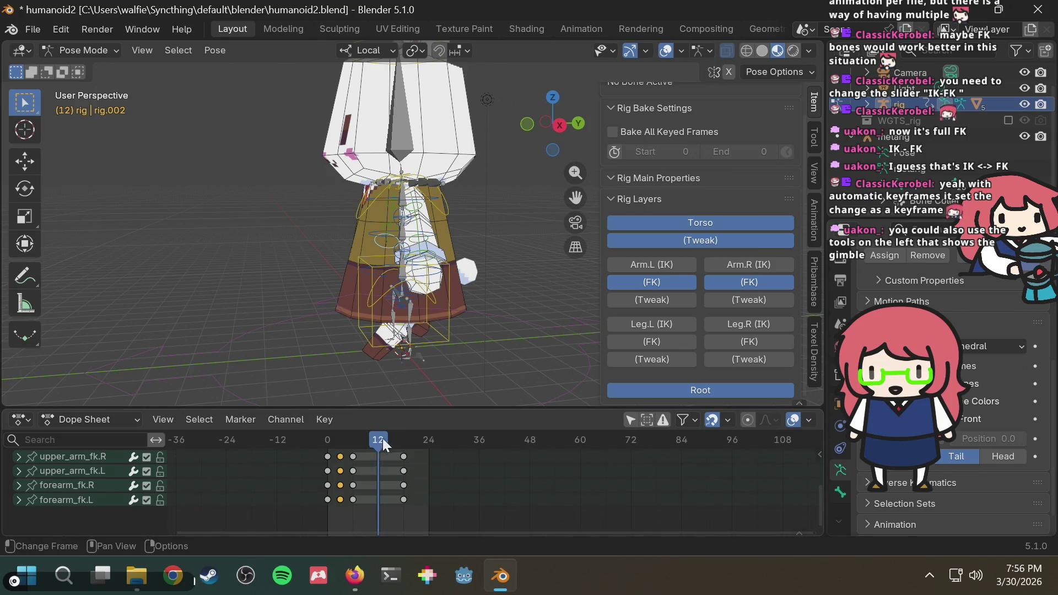
mouse_move(351, 441)
left_mouse_down()
mouse_move(339, 441)
mouse_move(378, 438)
mouse_move(320, 443)
mouse_move(384, 446)
mouse_move(330, 444)
left_mouse_up()
key("ctrl+v")
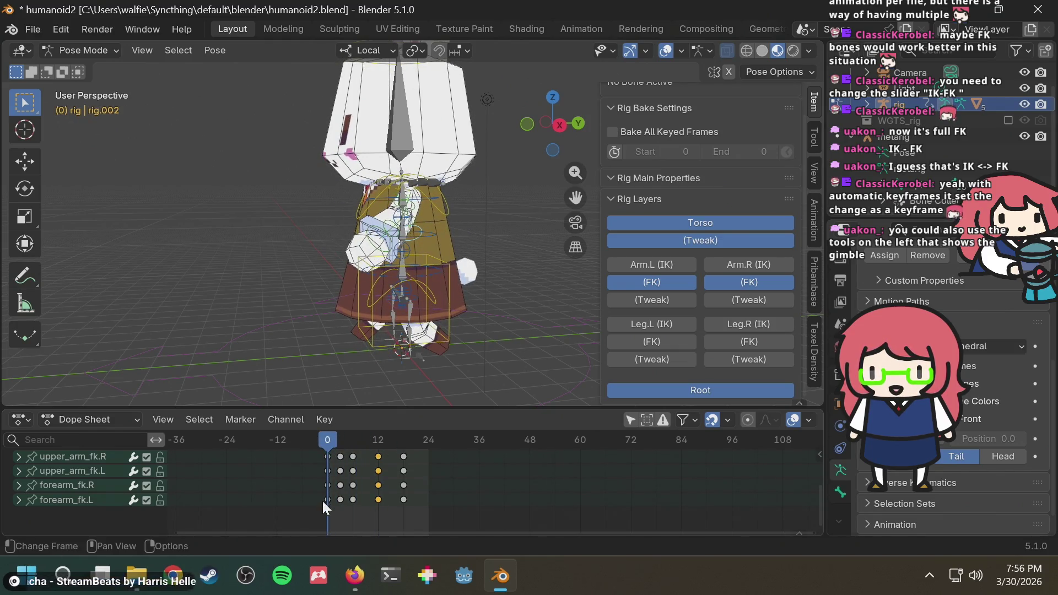
Step: Paste the frame-0 arm pose at frame 25 to close the cycle
left_click(330, 448)
mouse_move(435, 446)
left_mouse_down()
mouse_move(324, 447)
mouse_move(340, 451)
left_mouse_up()
key("ctrl+v")
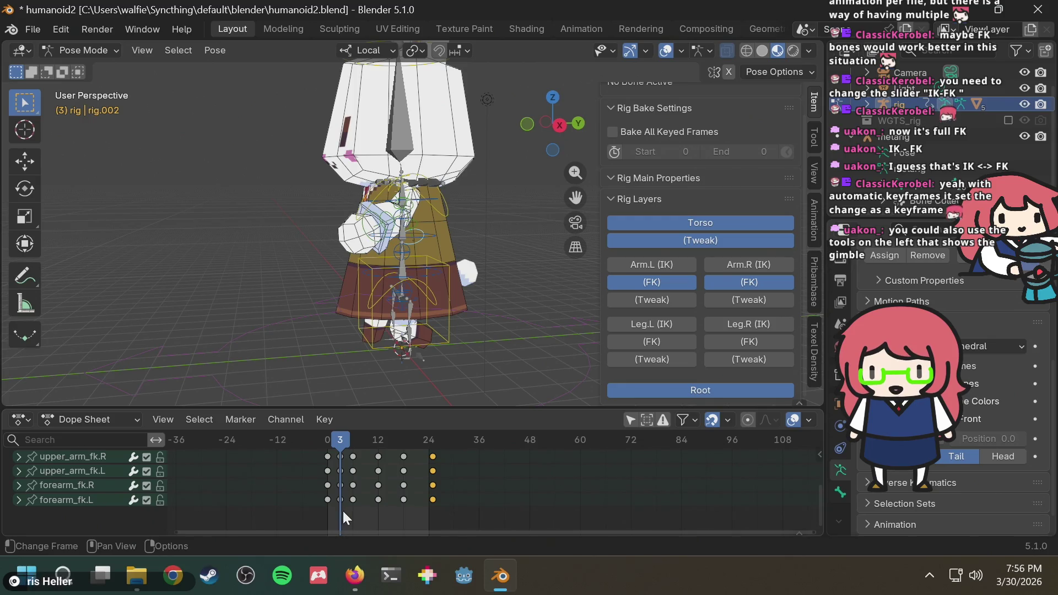
mouse_move(359, 449)
left_mouse_down()
mouse_move(324, 438)
mouse_move(379, 446)
mouse_move(325, 447)
mouse_move(382, 444)
mouse_move(342, 445)
left_mouse_up()
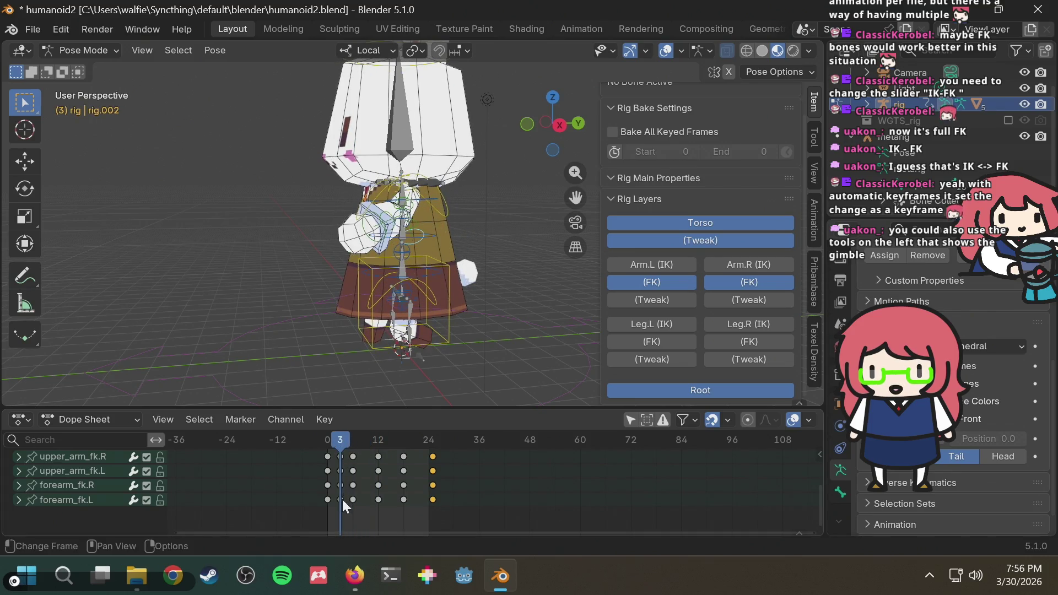
Step: Cancel the key move and select the four frame-3 arm keys instead
key("g")
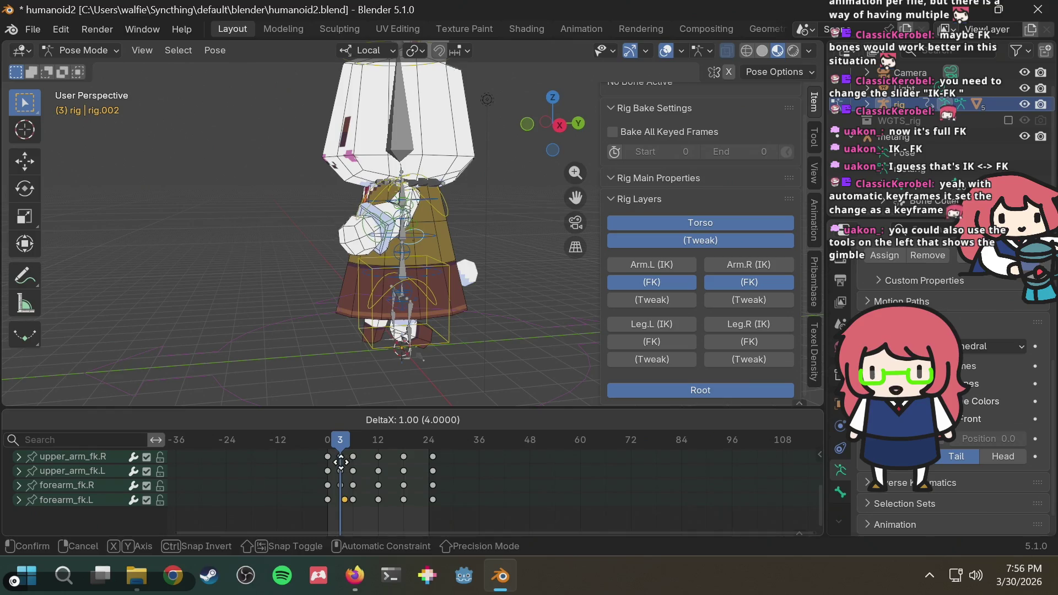
key("Escape")
left_click(336, 513)
left_click_drag(336, 512, 344, 450)
Step: Paste the frame-3 arm keys at frame 21
left_click_drag(420, 433, 417, 439)
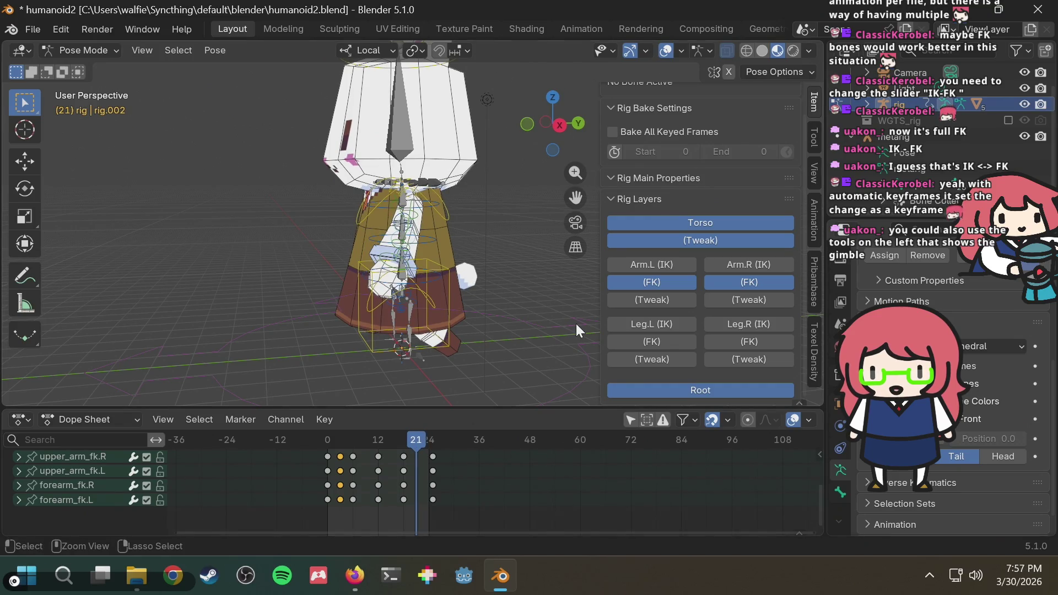
key("ctrl+v")
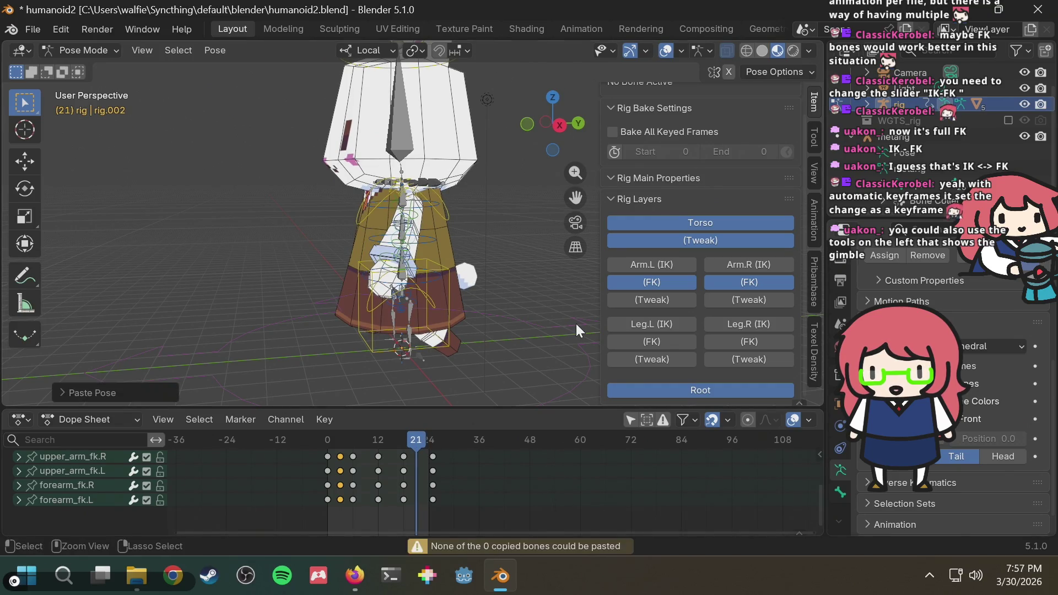
left_click(356, 438)
left_click_drag(355, 441, 340, 438)
left_click(414, 438)
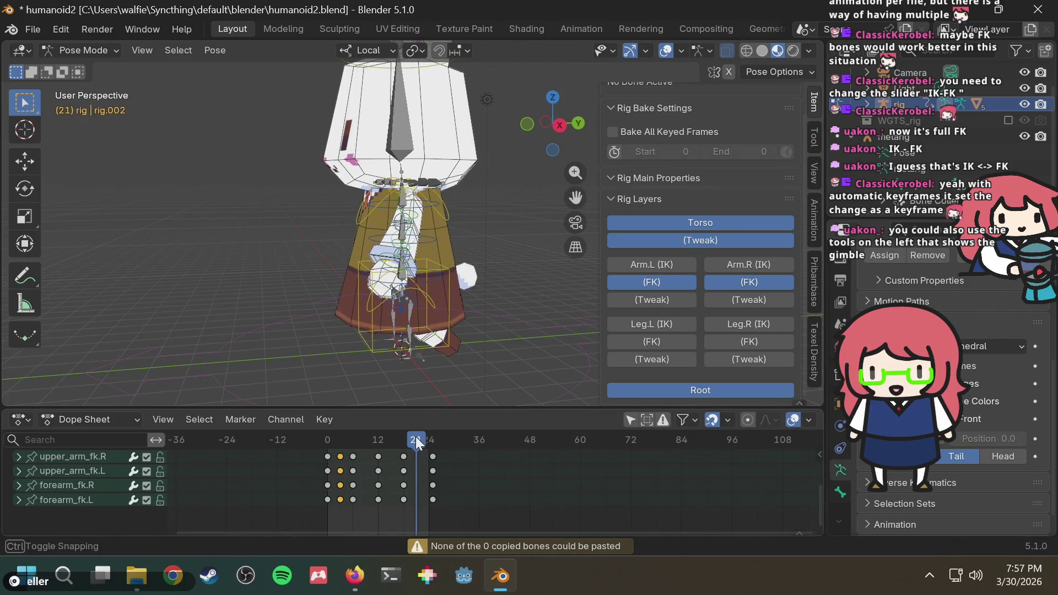
key("ctrl+v")
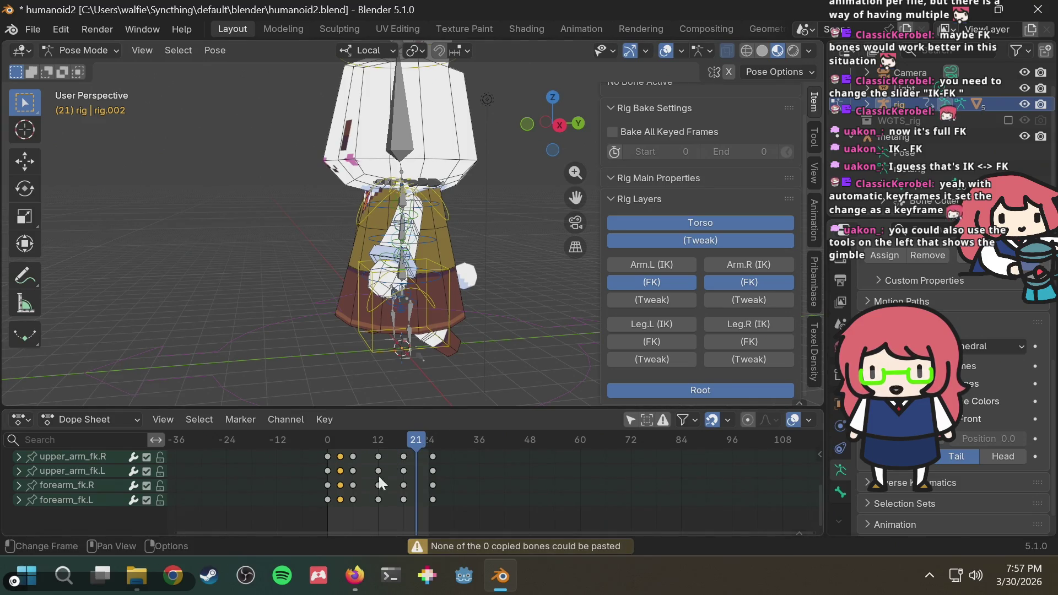
scroll(380, 474, "up", 1)
key("ctrl+v")
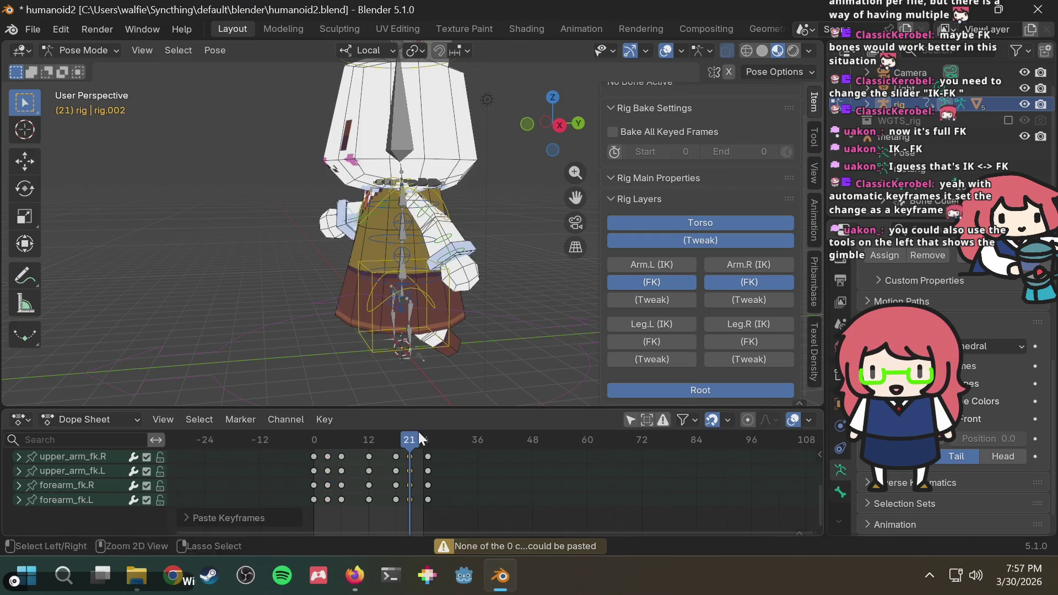
mouse_move(409, 442)
left_mouse_down()
mouse_move(389, 437)
mouse_move(430, 436)
mouse_move(321, 444)
mouse_move(419, 435)
mouse_move(390, 436)
mouse_move(401, 449)
mouse_move(393, 433)
mouse_move(302, 441)
mouse_move(365, 441)
mouse_move(309, 442)
mouse_move(368, 431)
mouse_move(315, 440)
left_mouse_up()
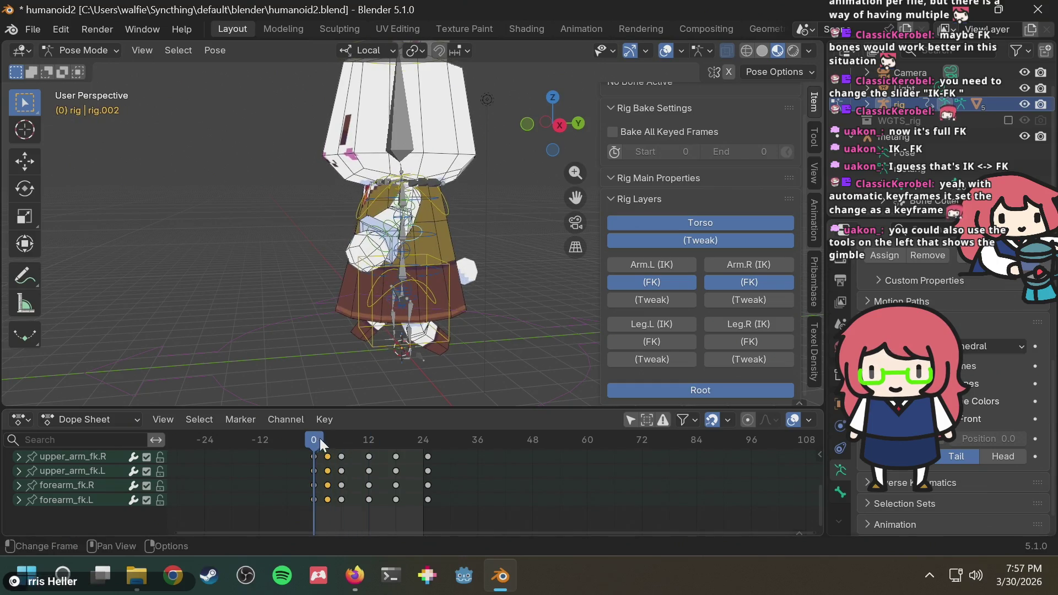
Step: Shift the frame-12 arm keys two frames later
left_click_drag(378, 434, 383, 443)
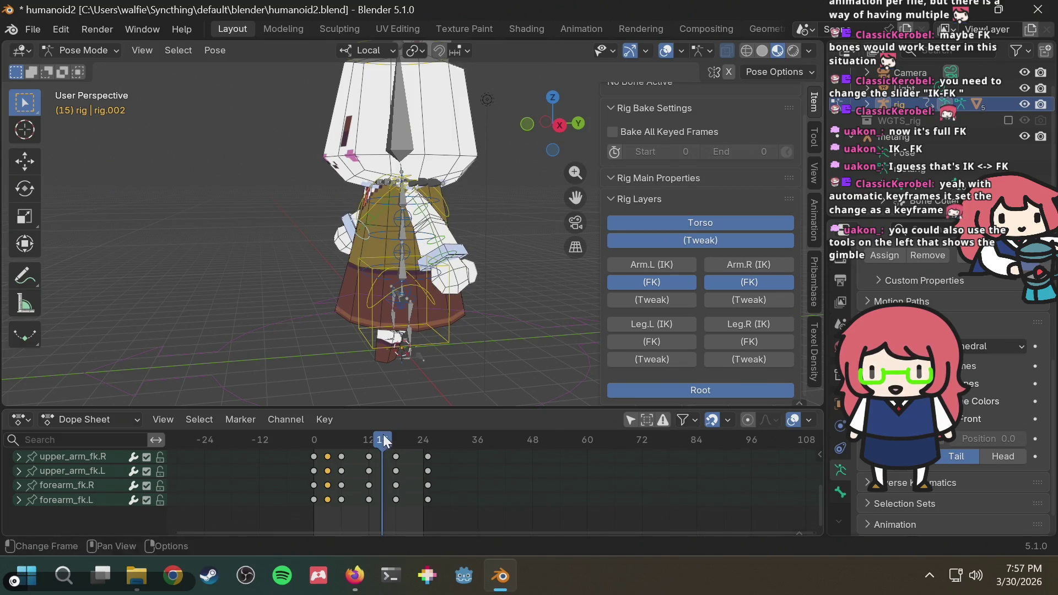
left_click_drag(368, 440, 305, 439)
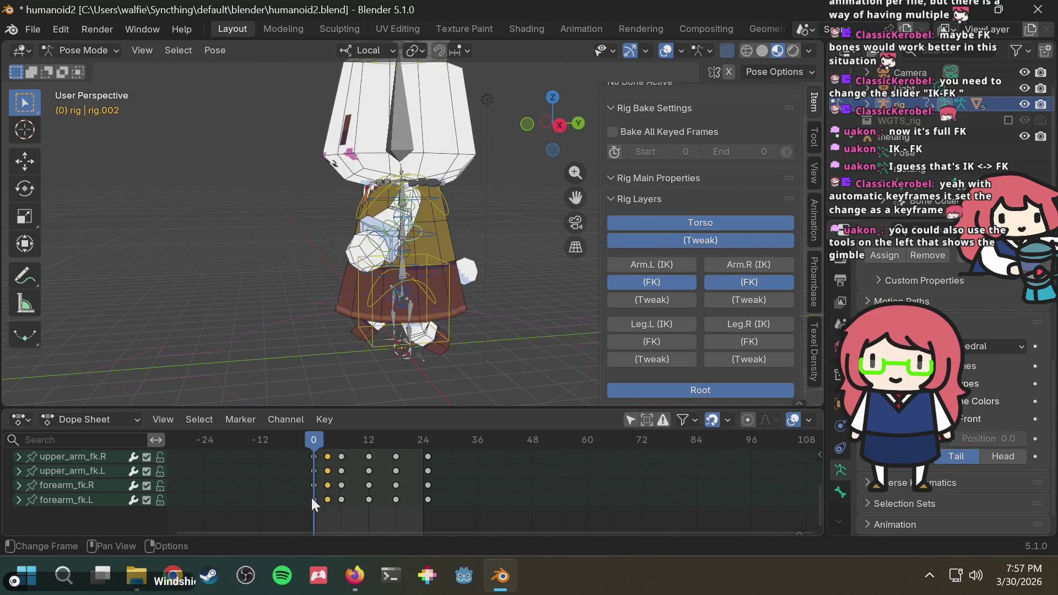
left_click_drag(307, 505, 316, 452)
left_click_drag(369, 499, 366, 461)
mouse_move(364, 512)
left_mouse_down()
mouse_move(375, 453)
mouse_move(390, 456)
mouse_move(297, 446)
mouse_move(409, 428)
left_mouse_up()
left_click(369, 440)
Step: Paste the copied arm keys at frame 12 and check the pose near frame 22
key("ctrl+v")
middle_click_drag(461, 297, 606, 297)
scroll(483, 296, "down", 3)
scroll(484, 296, "up", 1)
key("space")
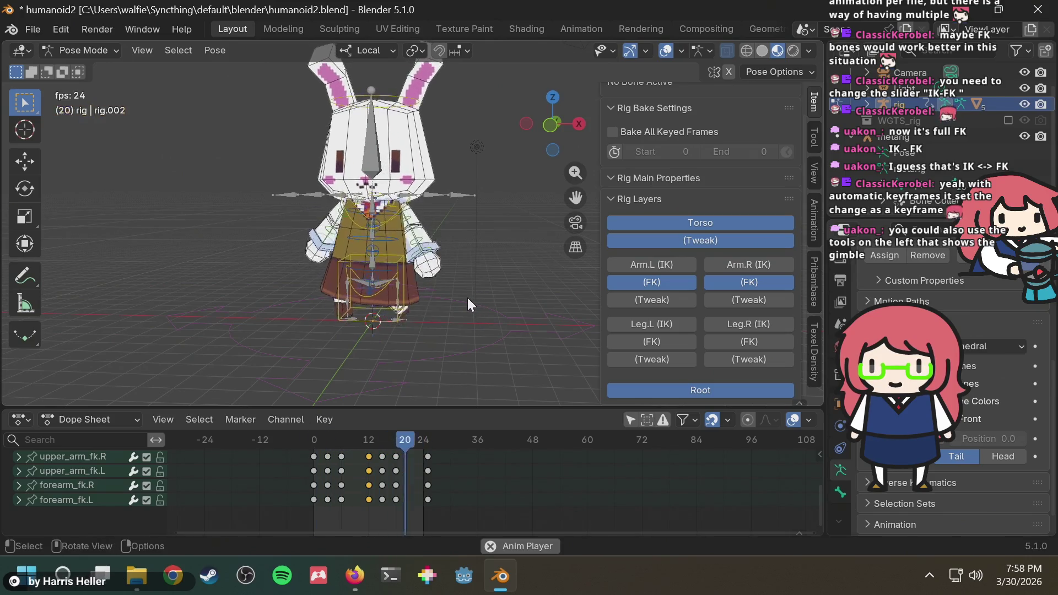
middle_click_drag(465, 298, 508, 288)
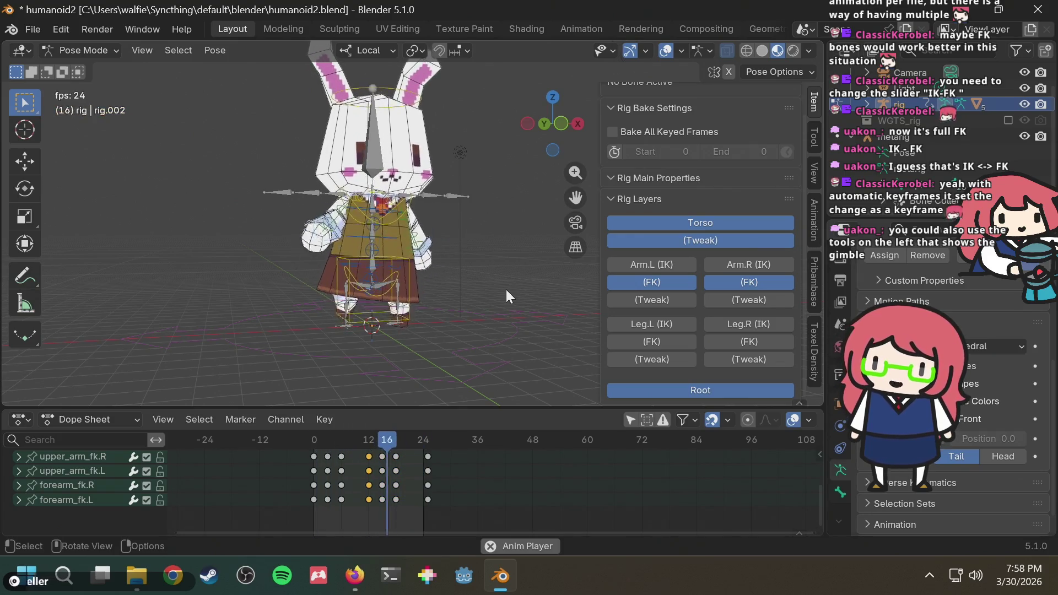
scroll(391, 262, "up", 2)
mouse_move(391, 263)
middle_mouse_down()
mouse_move(467, 258)
mouse_move(424, 289)
middle_mouse_up()
key("F3")
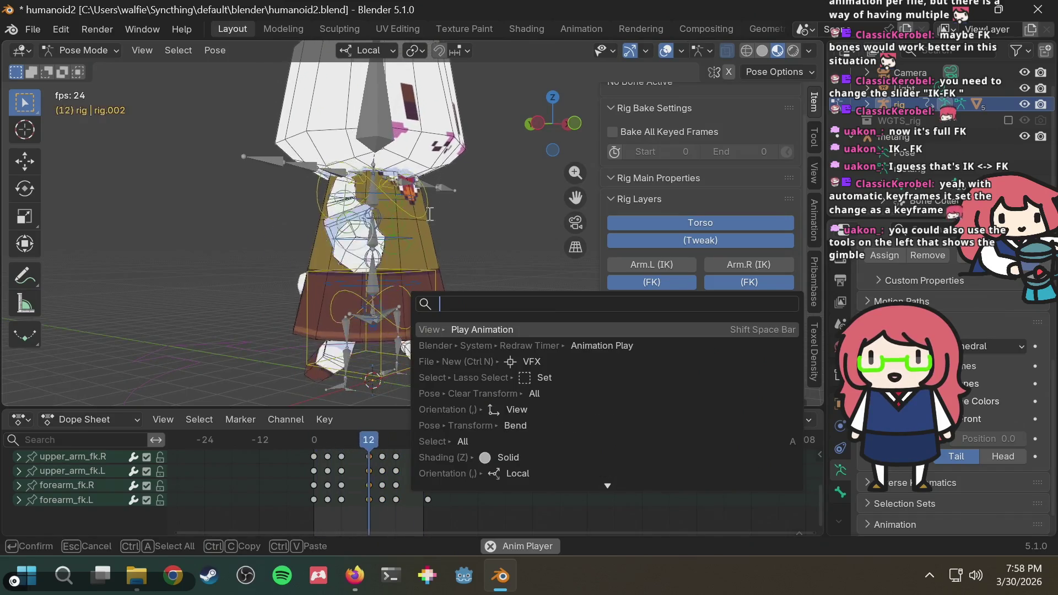
key("Escape")
key("F3")
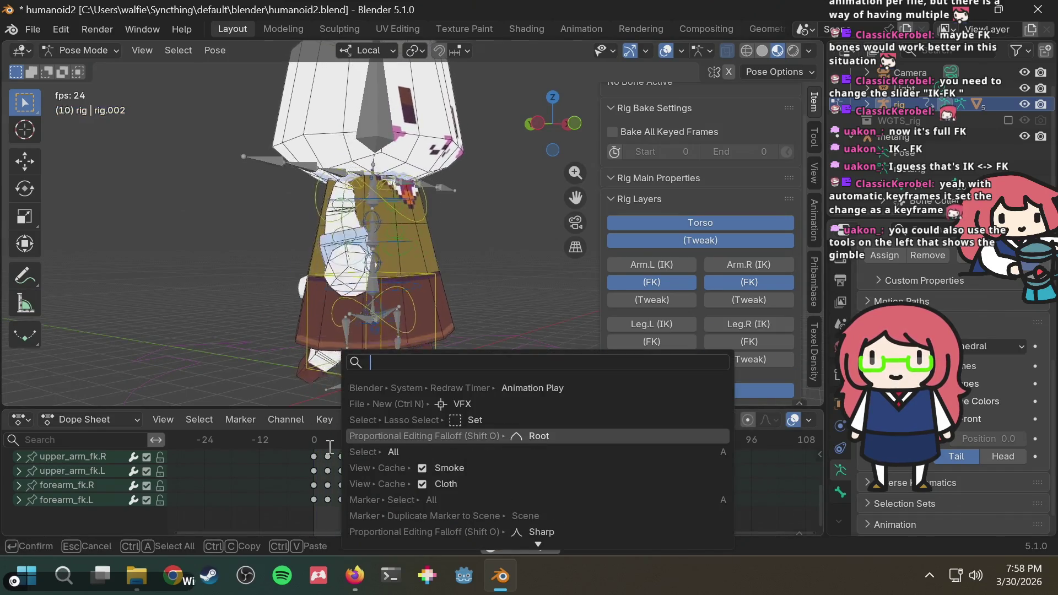
key("Escape")
mouse_move(334, 439)
left_mouse_down()
mouse_move(301, 441)
mouse_move(370, 426)
mouse_move(305, 429)
mouse_move(395, 424)
mouse_move(359, 439)
mouse_move(297, 439)
mouse_move(352, 438)
mouse_move(314, 444)
left_mouse_up()
key("space")
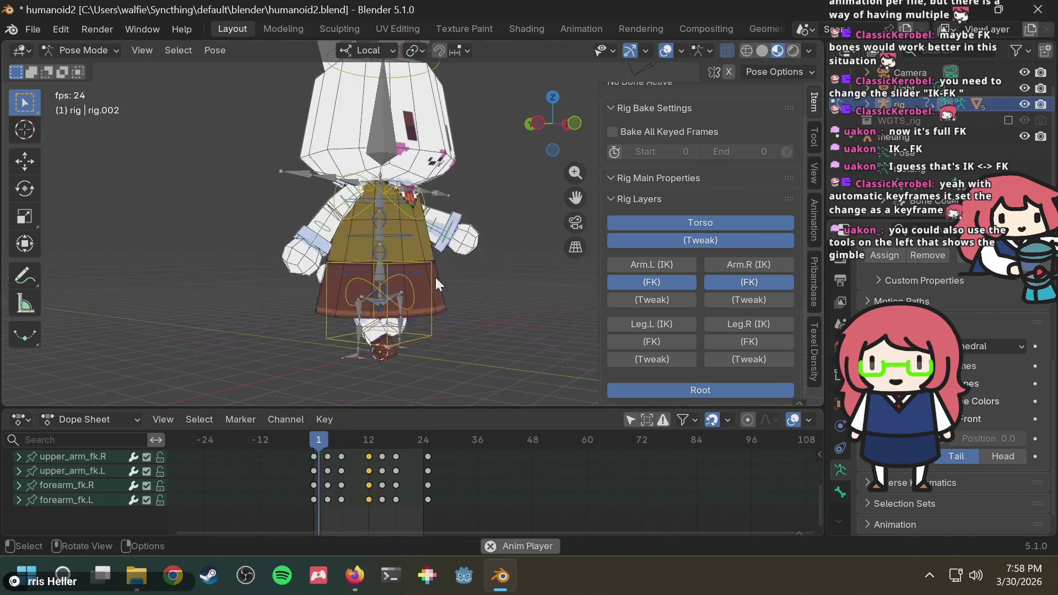
Step: Select the frame-6 arm keys and paste copied arm keys at frame 9
scroll(461, 273, "down", 3)
mouse_move(460, 273)
middle_mouse_down()
mouse_move(373, 305)
mouse_move(388, 315)
mouse_move(462, 311)
mouse_move(500, 305)
mouse_move(496, 295)
middle_mouse_up()
scroll(460, 300, "up", 3)
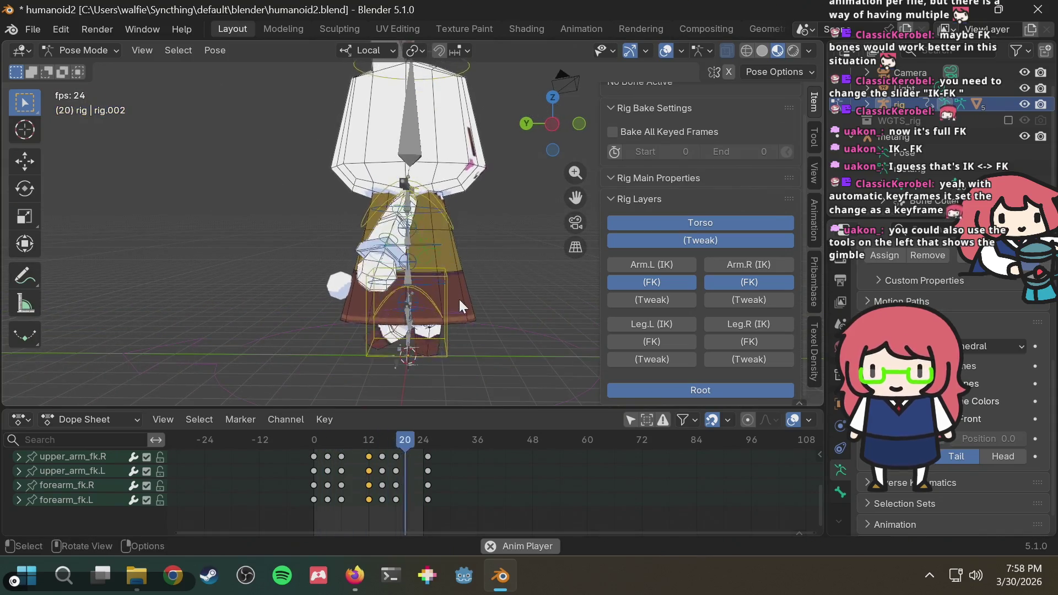
mouse_move(338, 438)
left_mouse_down()
mouse_move(306, 443)
mouse_move(351, 441)
left_mouse_up()
mouse_move(366, 441)
left_mouse_down()
mouse_move(316, 454)
mouse_move(355, 438)
left_mouse_up()
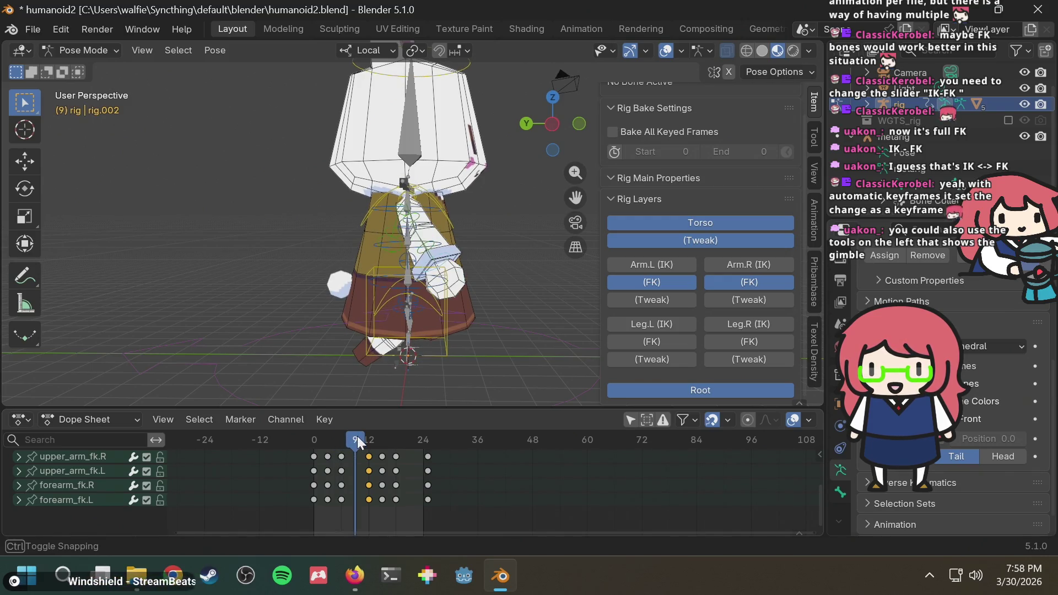
left_click_drag(344, 445, 341, 441)
mouse_move(353, 506)
left_mouse_down()
mouse_move(337, 442)
mouse_move(356, 439)
left_mouse_up()
key("ctrl+v")
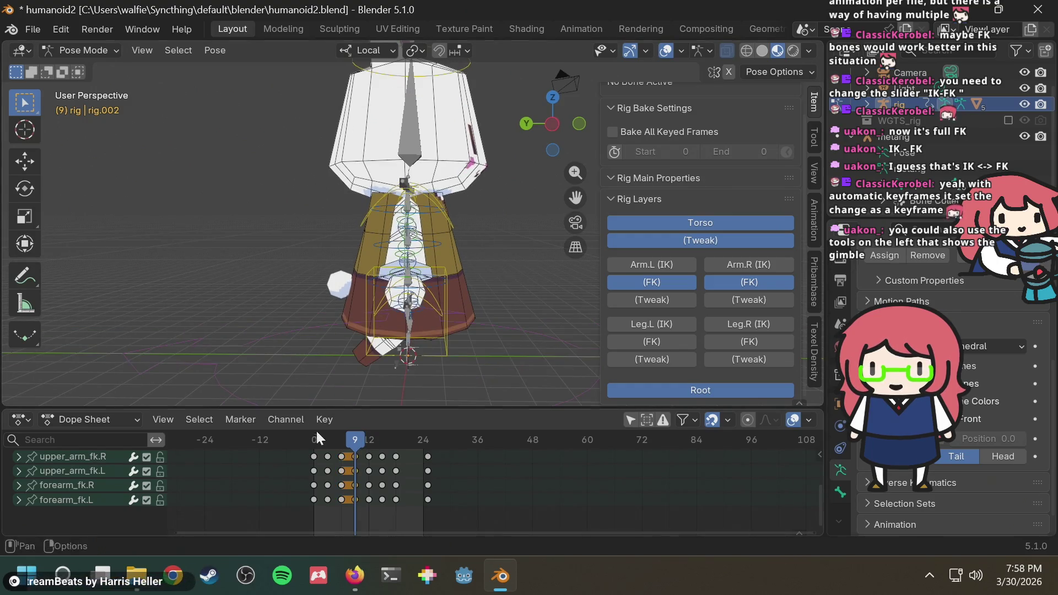
mouse_move(352, 440)
left_mouse_down()
mouse_move(301, 444)
mouse_move(354, 430)
left_mouse_up()
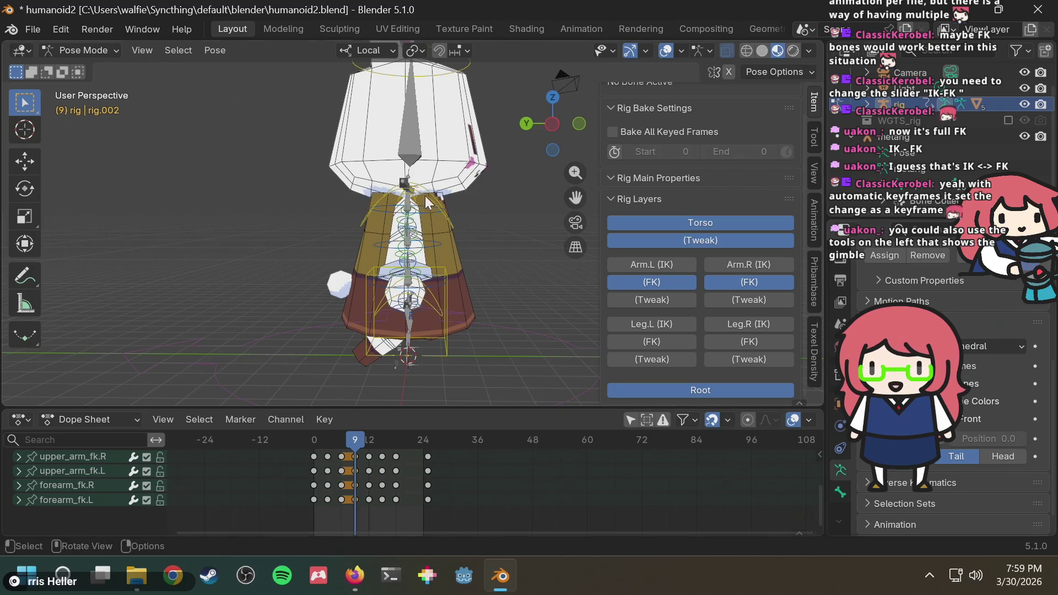
Step: Delete the arm keyframes at frame 9, then review the preceding frames
left_click(416, 218)
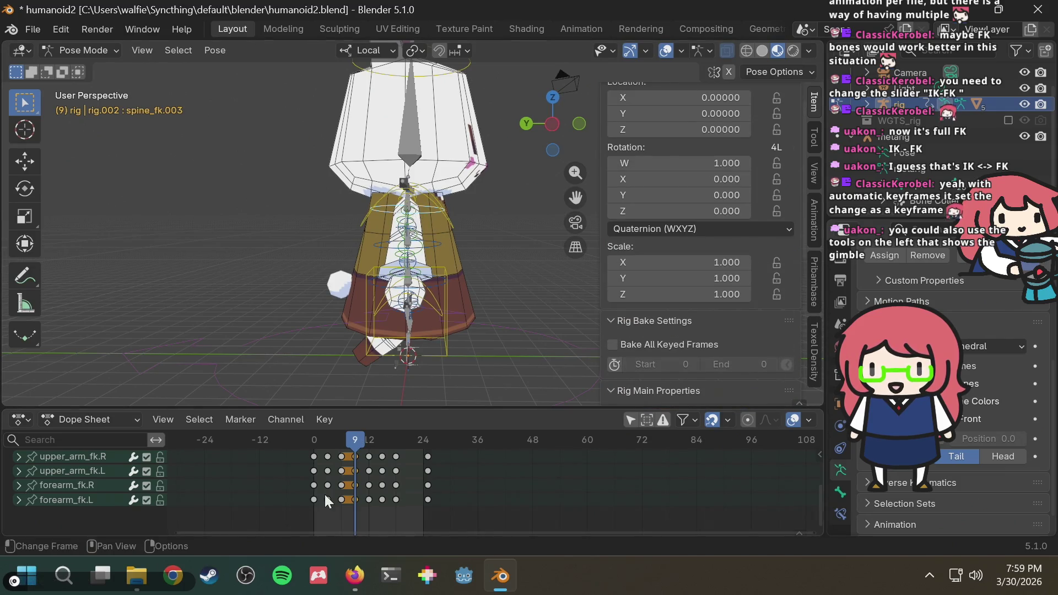
left_click_drag(357, 439, 370, 440)
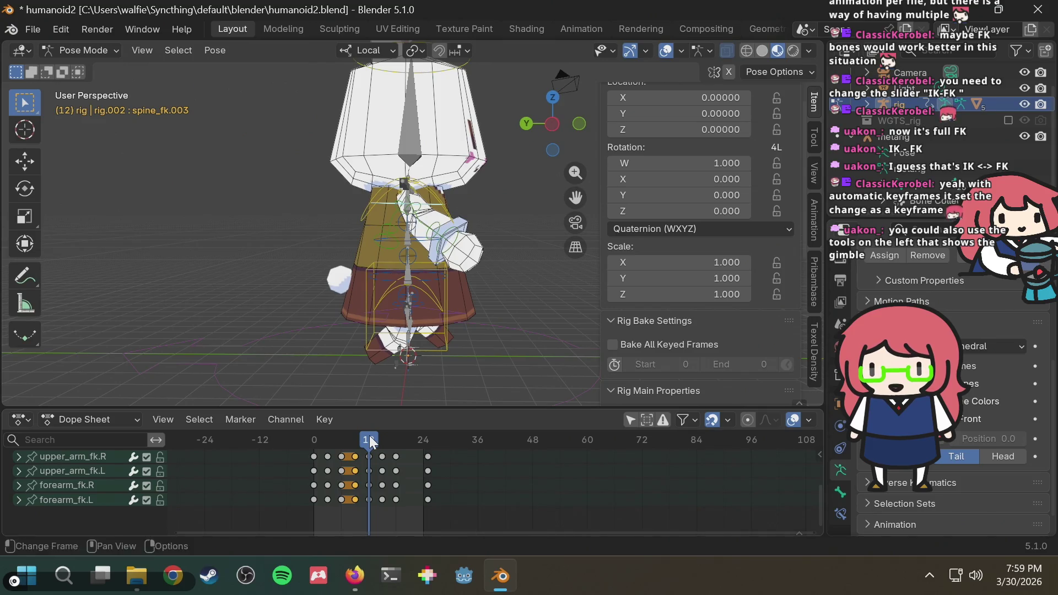
left_click(358, 433)
key("alt+a")
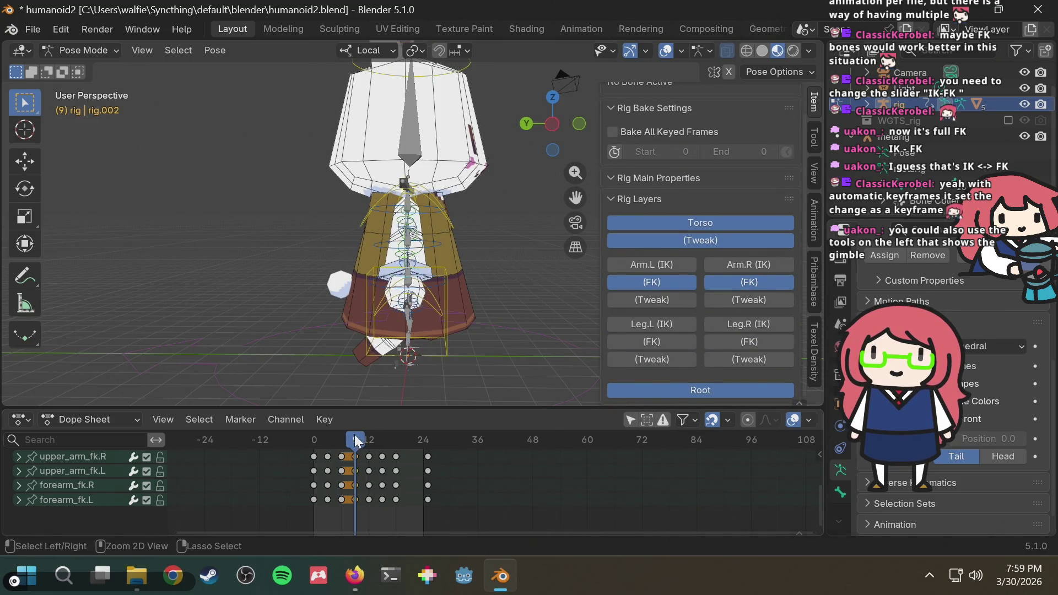
key("Delete")
mouse_move(354, 434)
left_mouse_down()
mouse_move(369, 434)
mouse_move(313, 440)
left_mouse_up()
scroll(384, 236, "up", 3)
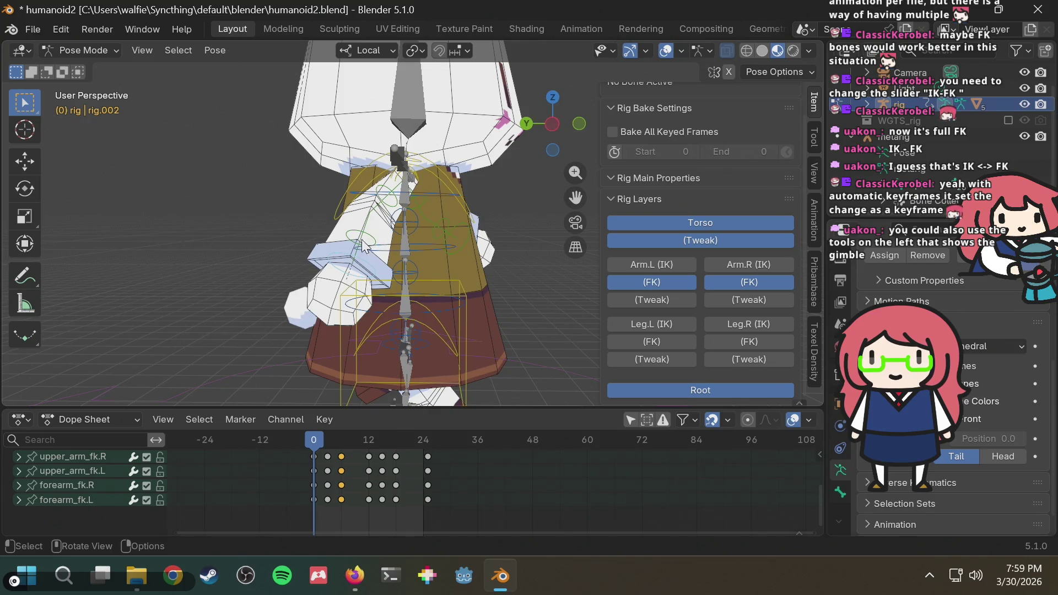
Step: Rotate upper_arm_fk.R into a new swing pose at frame 0, keying it
left_click(389, 198)
key("r")
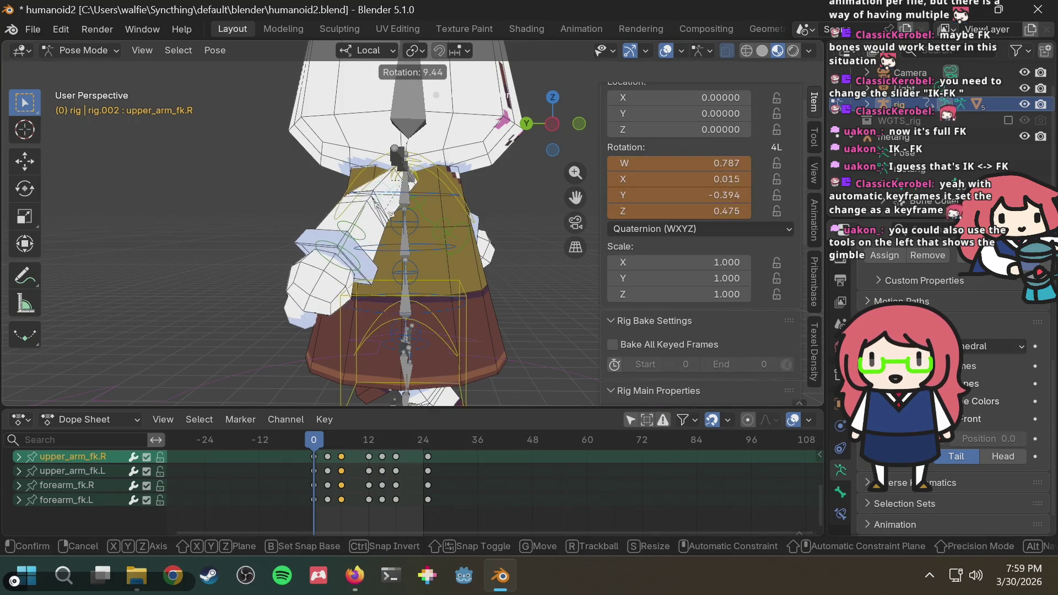
left_click(385, 216)
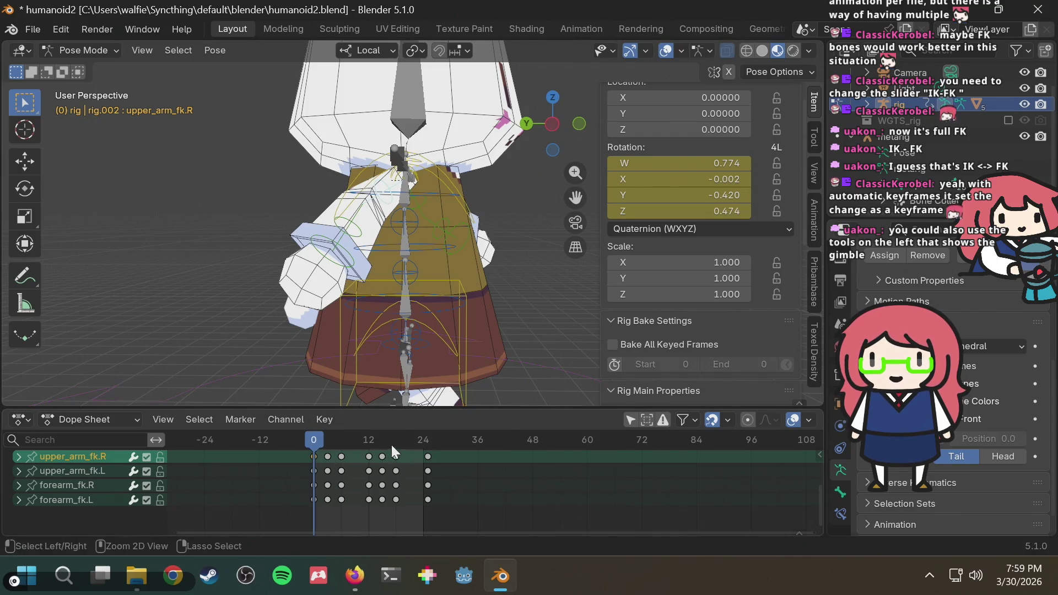
left_click(369, 442)
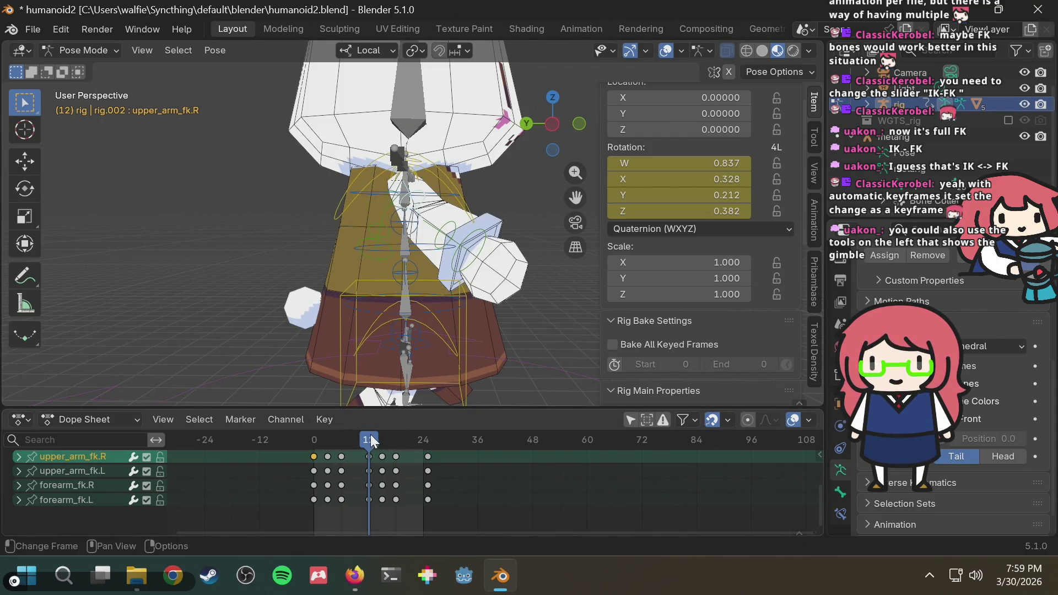
mouse_move(343, 433)
left_mouse_down()
mouse_move(308, 436)
mouse_move(368, 426)
left_mouse_up()
Step: Compare the arm poses at frames 0 and 12 from back, left and right views
mouse_move(518, 344)
middle_mouse_down()
mouse_move(437, 356)
mouse_move(182, 355)
middle_mouse_up()
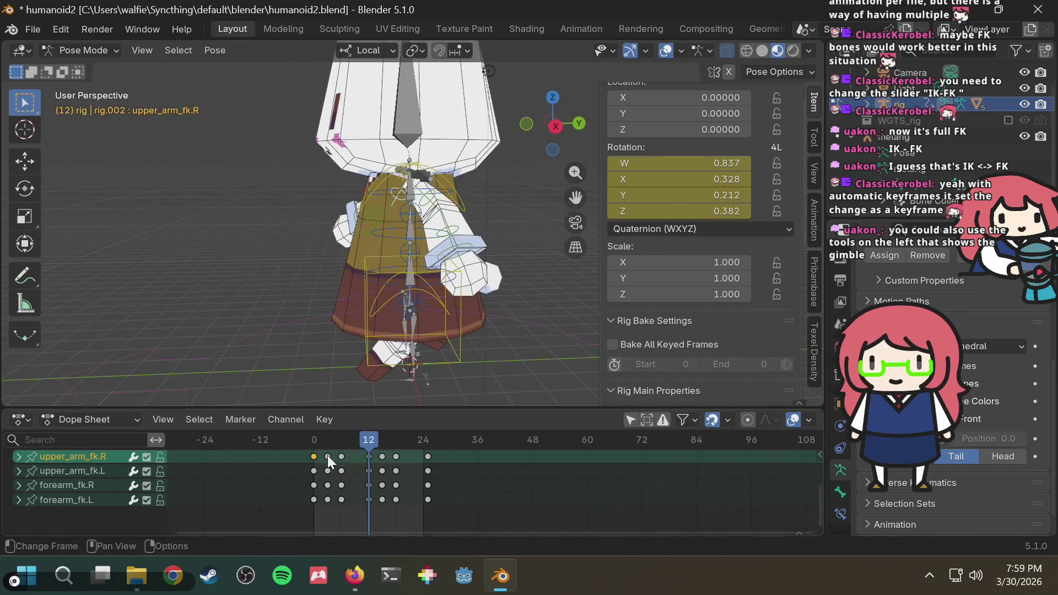
left_click_drag(320, 438, 312, 439)
left_click(368, 438)
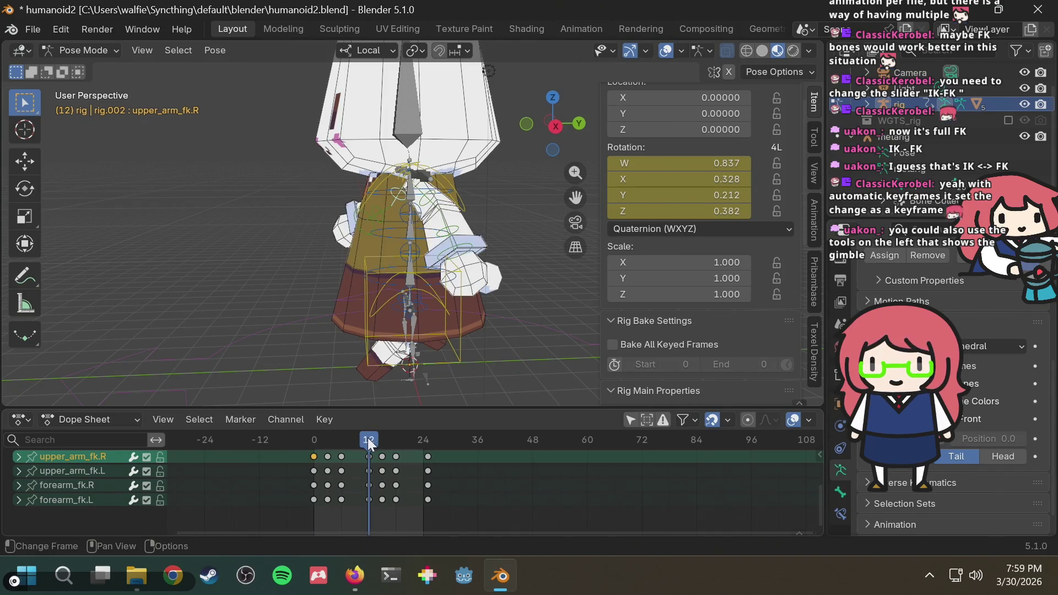
left_click(579, 125)
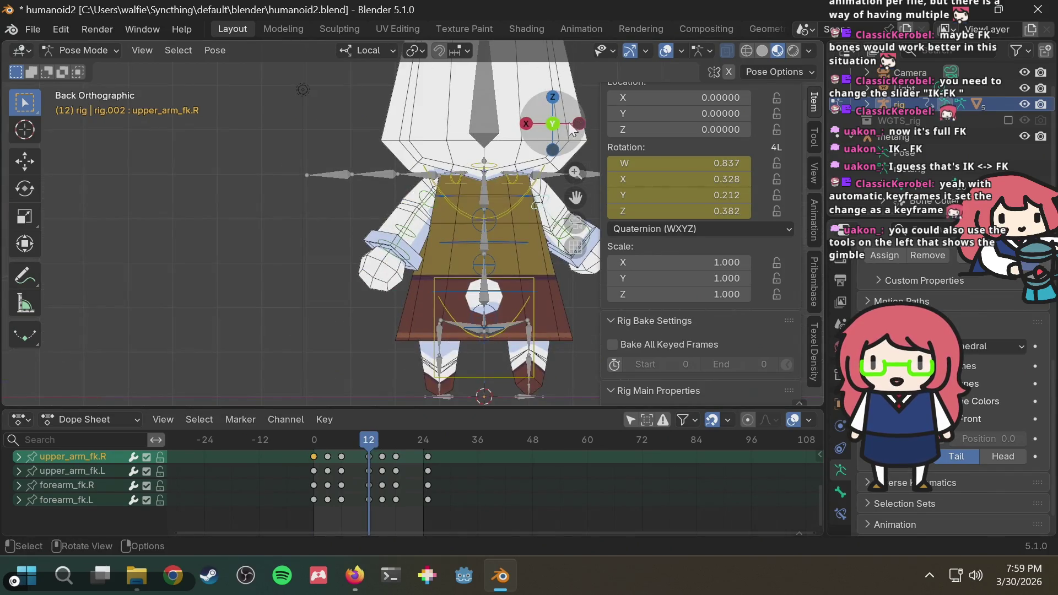
left_click(579, 125)
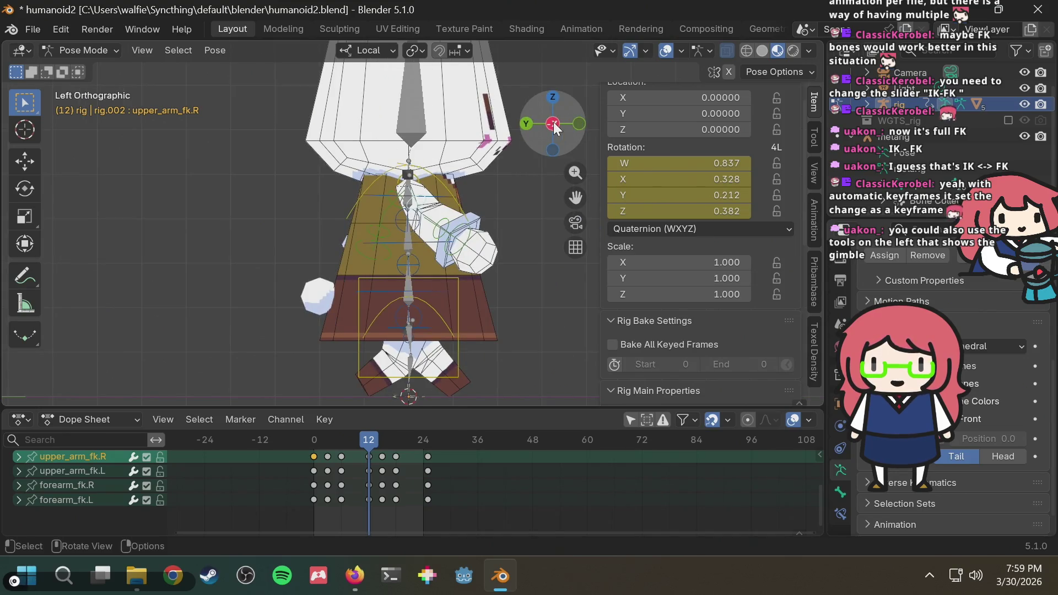
left_click(554, 124)
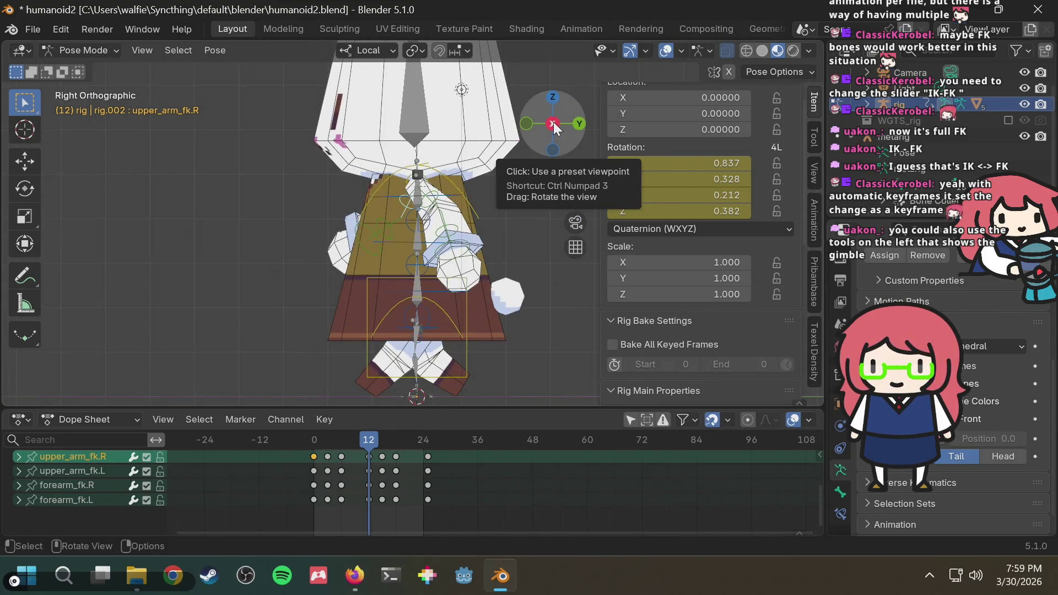
left_click(554, 124)
left_click_drag(312, 441, 305, 442)
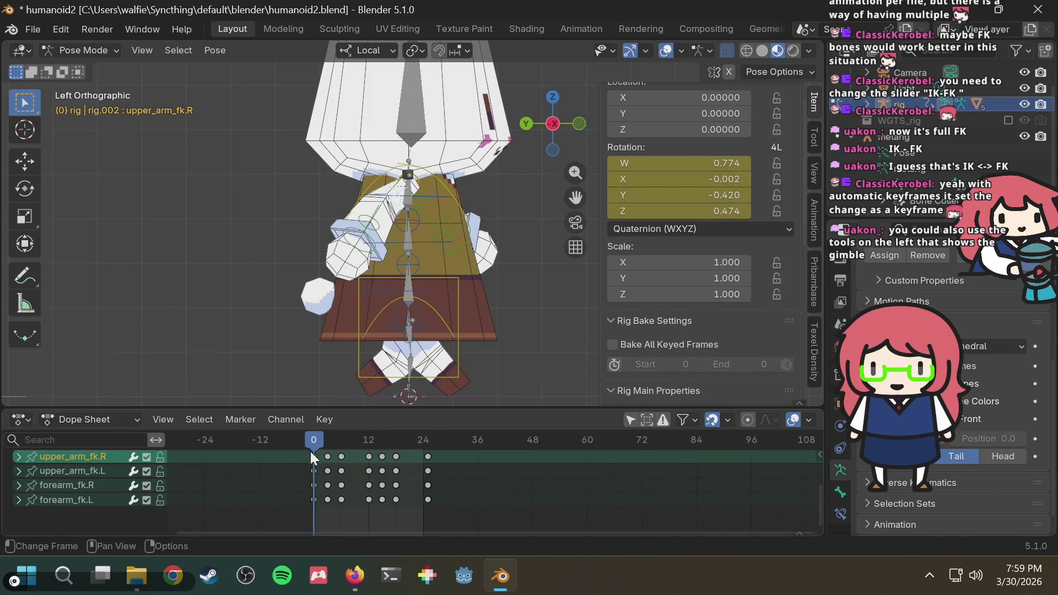
left_click(369, 440)
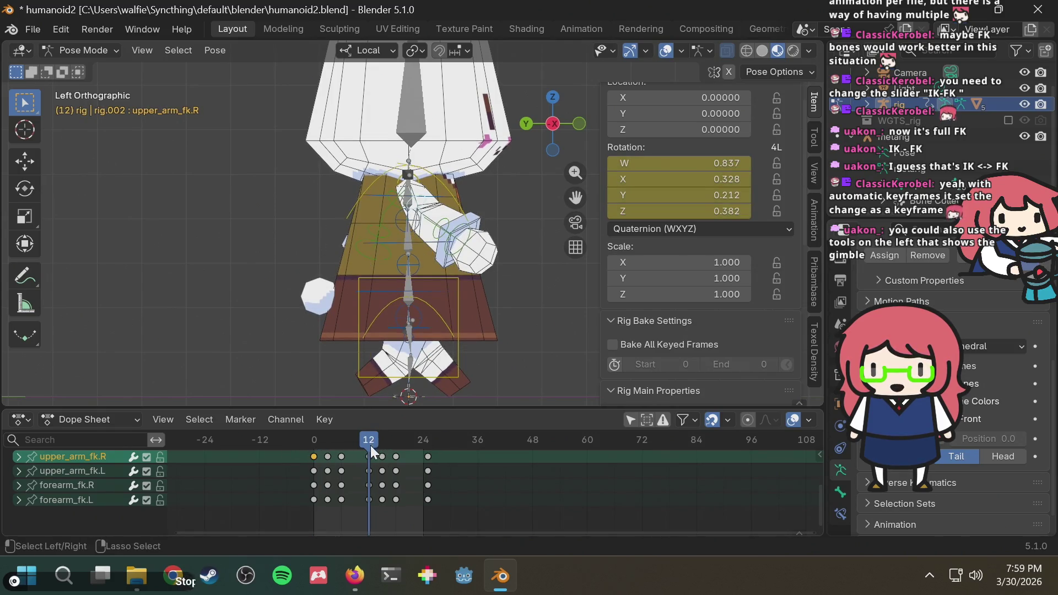
Step: Undo a mirrored paste and paste the frame-0 arm keys at frame 12 instead
key("ctrl+shift+v")
middle_click_drag(485, 235, 391, 261)
key("ctrl+z")
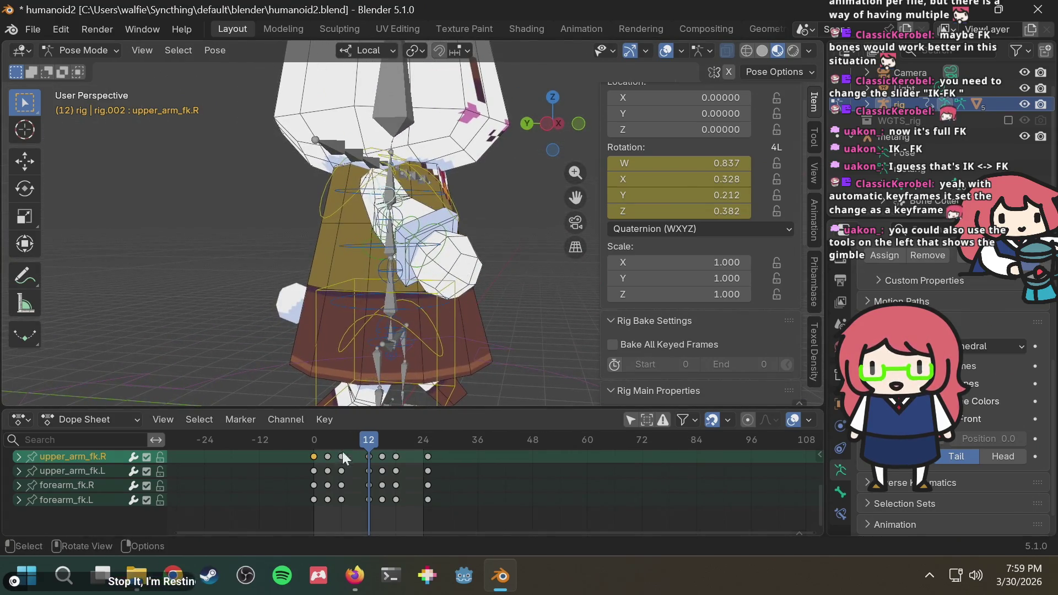
left_click_drag(299, 502, 302, 493)
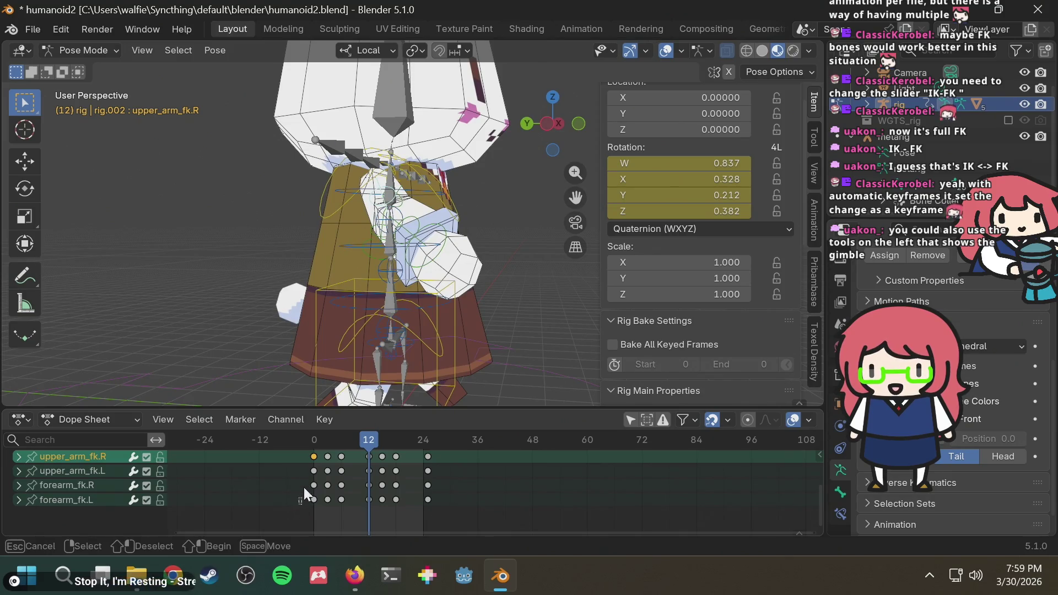
left_click_drag(357, 438, 368, 438)
key("ctrl+v")
Step: Review the frame-0 and frame-12 arm poses from front, back and side views
mouse_move(315, 305)
middle_mouse_down()
mouse_move(272, 299)
mouse_move(232, 317)
mouse_move(124, 297)
middle_mouse_up()
mouse_move(426, 312)
middle_mouse_down()
mouse_move(261, 315)
mouse_move(265, 325)
middle_mouse_up()
left_click_drag(328, 439, 308, 444)
mouse_move(350, 281)
middle_mouse_down()
mouse_move(660, 291)
mouse_move(648, 293)
mouse_move(655, 264)
middle_mouse_up()
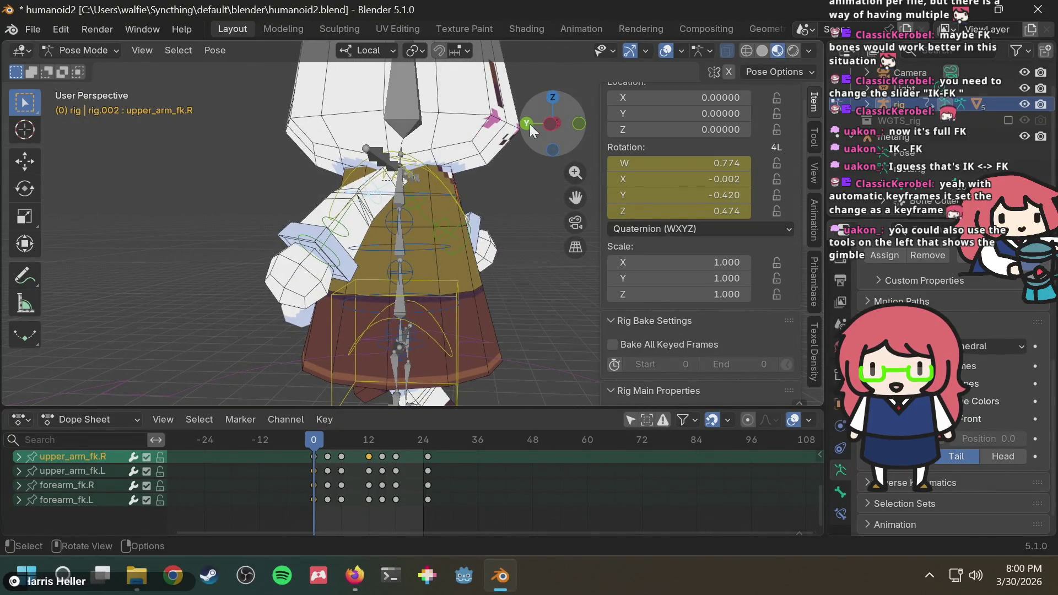
left_click(525, 124)
left_click(525, 125)
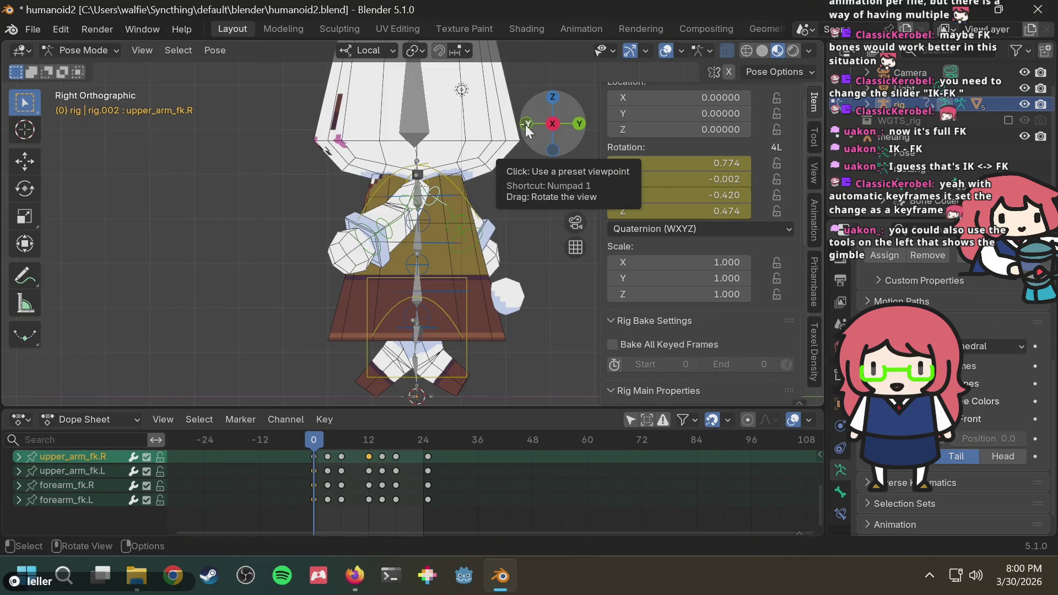
left_click(552, 126)
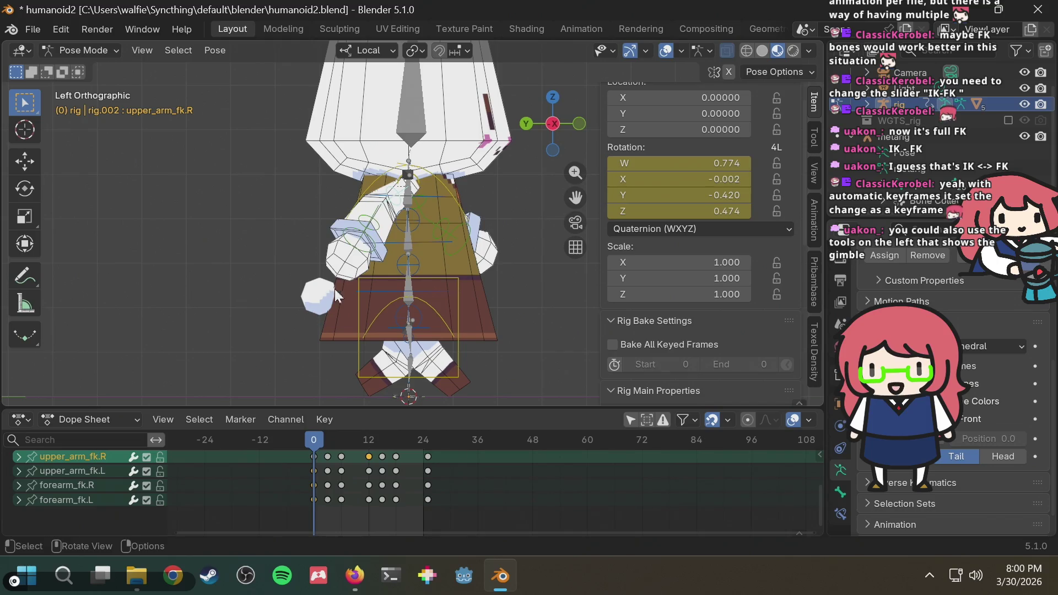
left_click(367, 440)
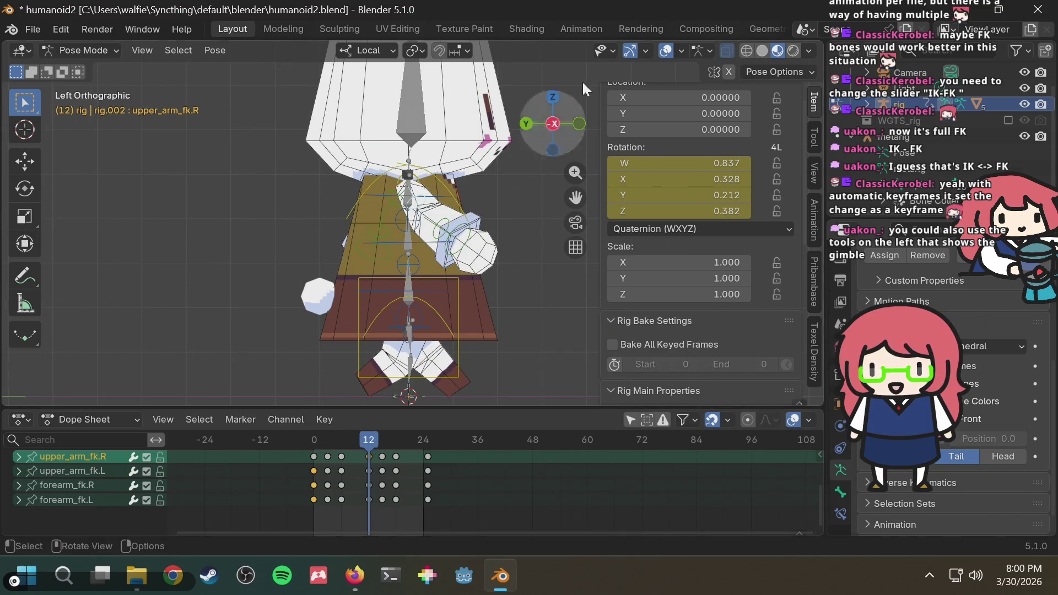
Step: Undo a first paste attempt, then paste all four frame-0 arm keyframes at frame 12
left_click(552, 125)
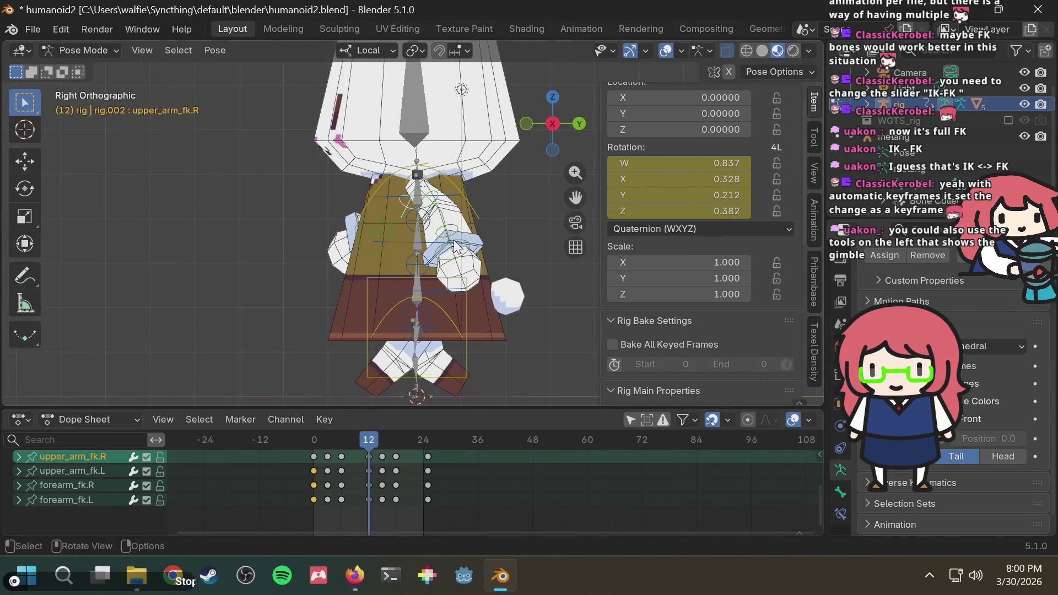
left_click_drag(284, 514, 315, 449)
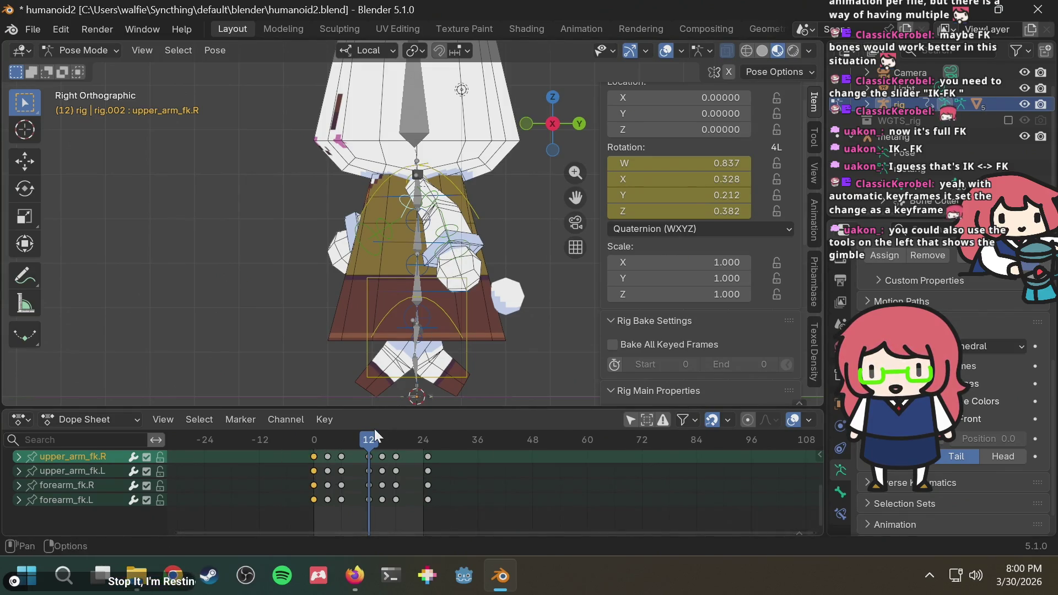
key("ctrl+v")
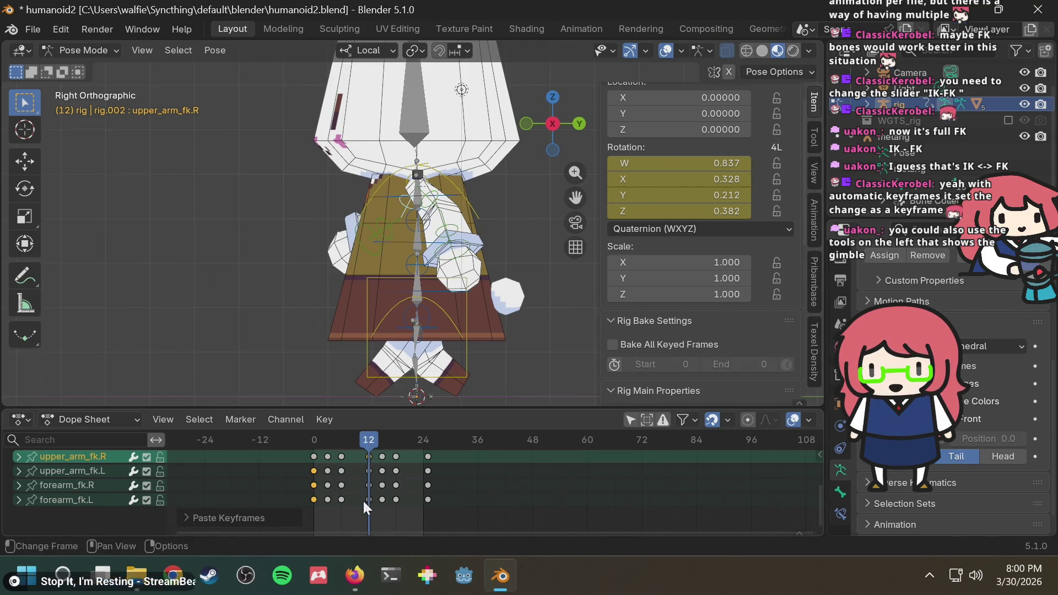
key("ctrl+z")
left_click(370, 445)
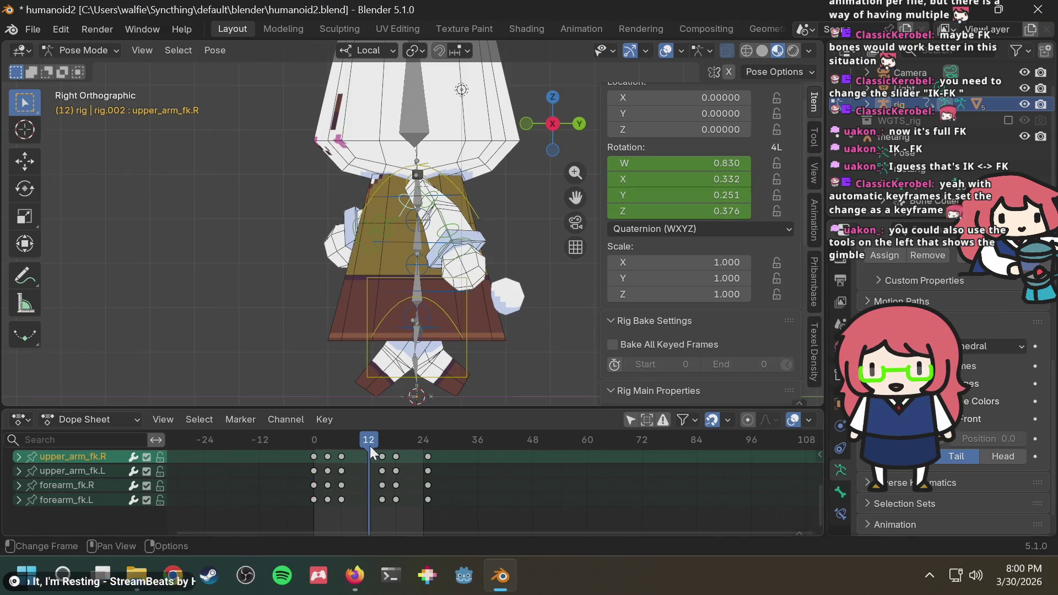
key("ctrl+shift+z")
key("ctrl+z")
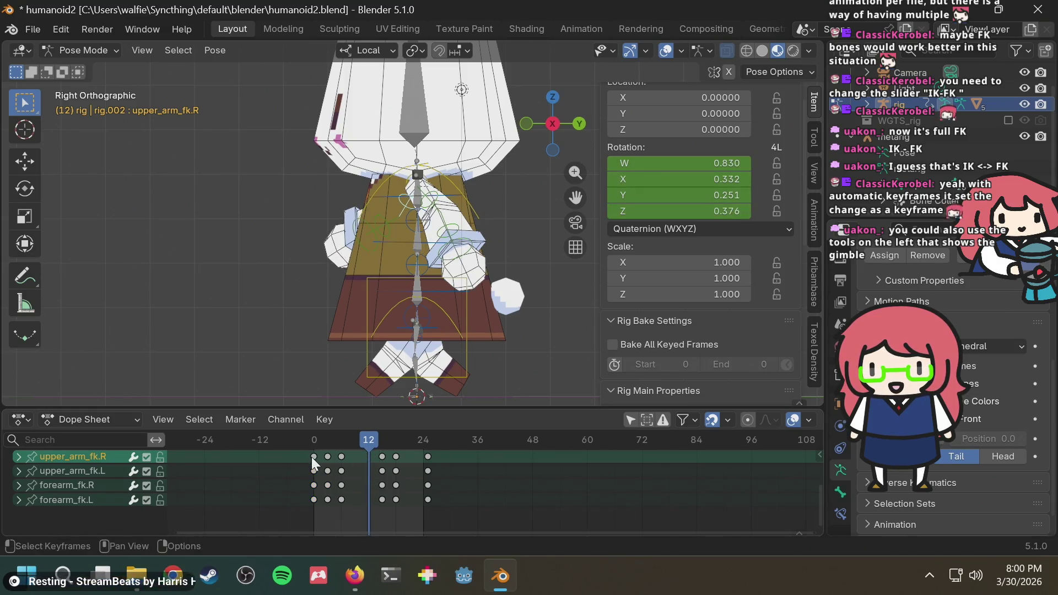
left_click(311, 457)
mouse_move(301, 510)
left_mouse_down()
mouse_move(315, 454)
mouse_move(371, 437)
mouse_move(305, 436)
mouse_move(367, 439)
left_mouse_up()
key("ctrl+v")
left_click(312, 438)
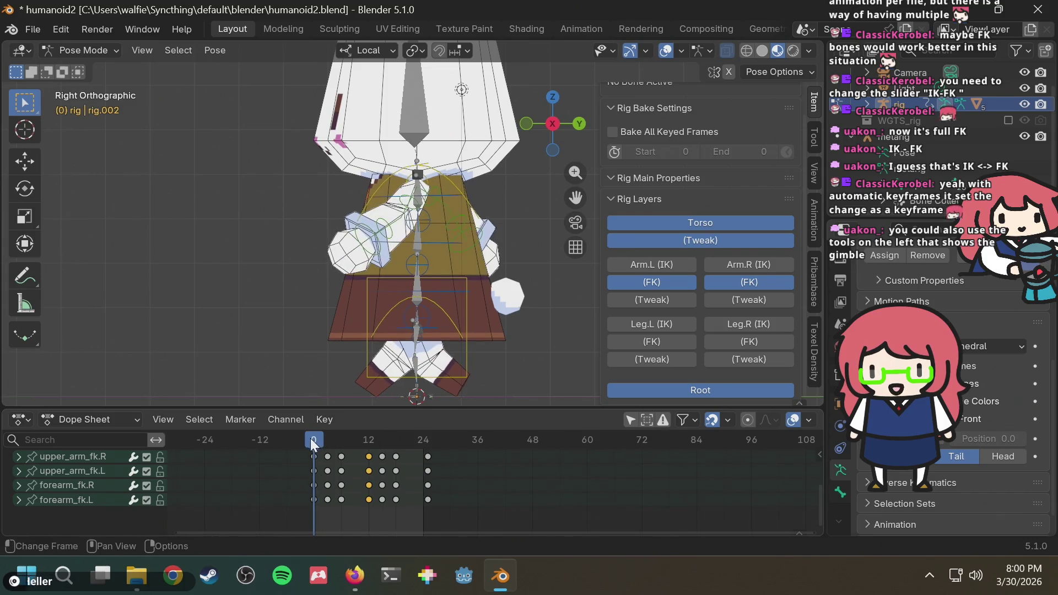
Step: Select the frame-0 arm keys, scrub the cycle to check the loop, and start playback
left_click_drag(299, 507, 311, 456)
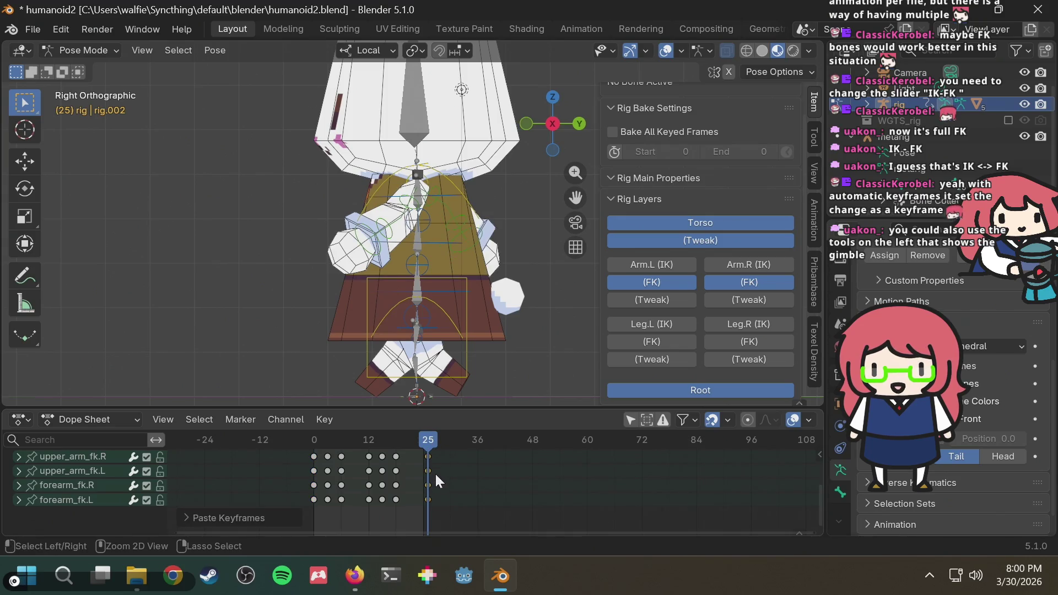
mouse_move(424, 425)
left_mouse_down()
mouse_move(399, 440)
mouse_move(323, 439)
left_mouse_up()
mouse_move(355, 309)
middle_mouse_down()
mouse_move(359, 289)
mouse_move(522, 278)
middle_mouse_up()
key("space")
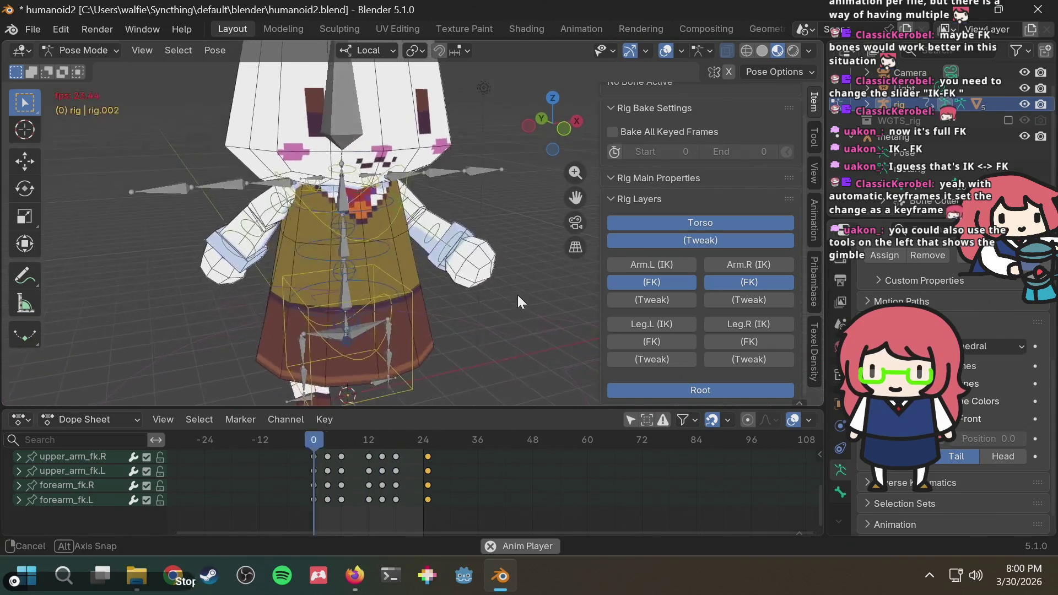
Step: Play the arm-swing run cycle and view the bunny from the front, sides and above
mouse_move(469, 294)
middle_mouse_down()
mouse_move(356, 296)
mouse_move(579, 281)
mouse_move(383, 285)
mouse_move(582, 268)
mouse_move(432, 292)
mouse_move(234, 277)
mouse_move(261, 274)
mouse_move(198, 280)
mouse_move(434, 286)
middle_mouse_up()
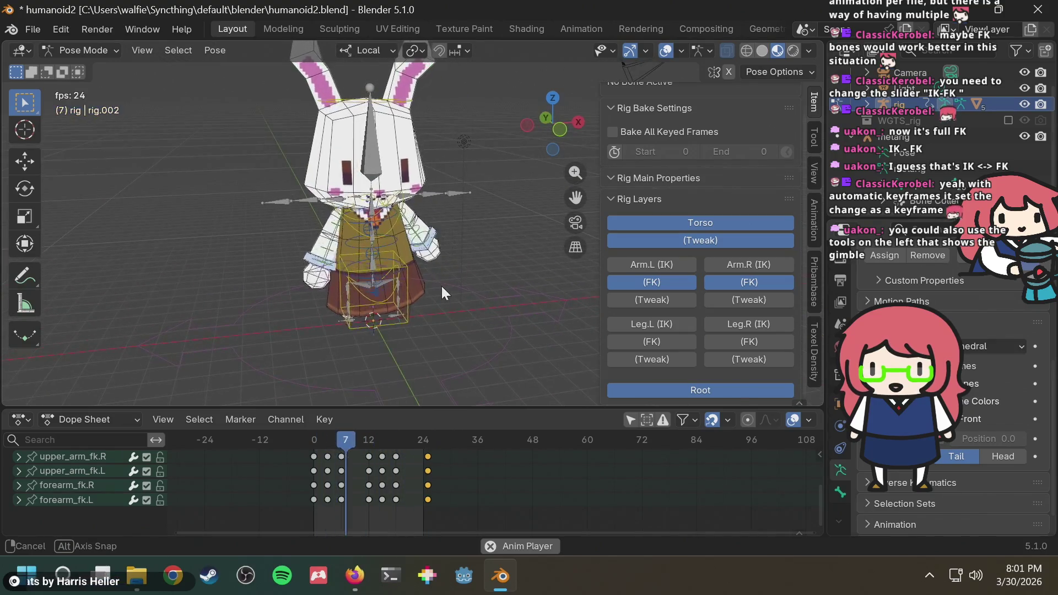
mouse_move(432, 278)
middle_mouse_down()
mouse_move(503, 266)
mouse_move(268, 276)
mouse_move(474, 239)
middle_mouse_up()
scroll(466, 226, "up", 2)
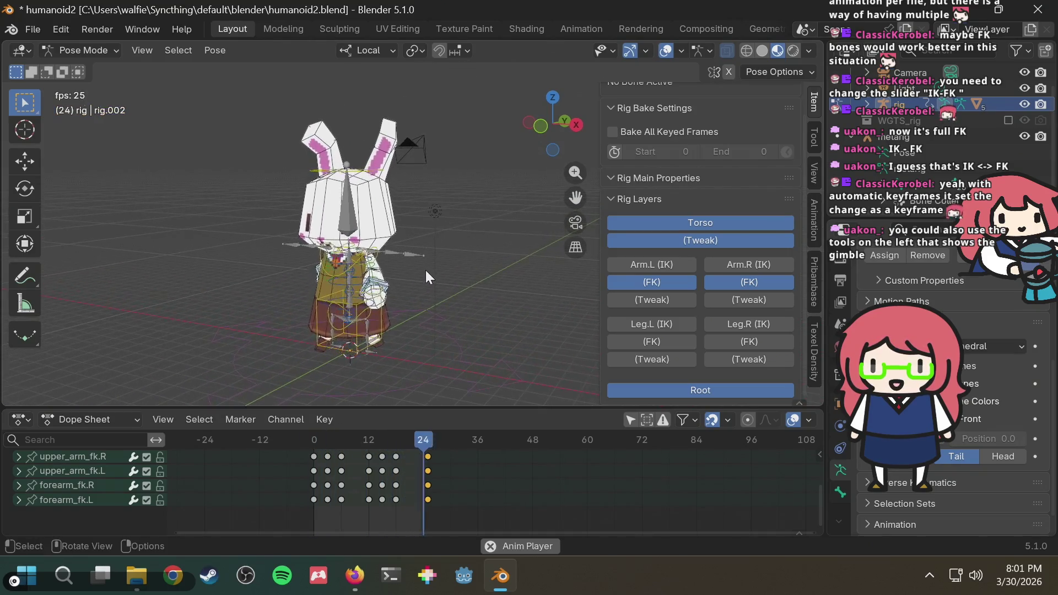
scroll(439, 270, "down", 2)
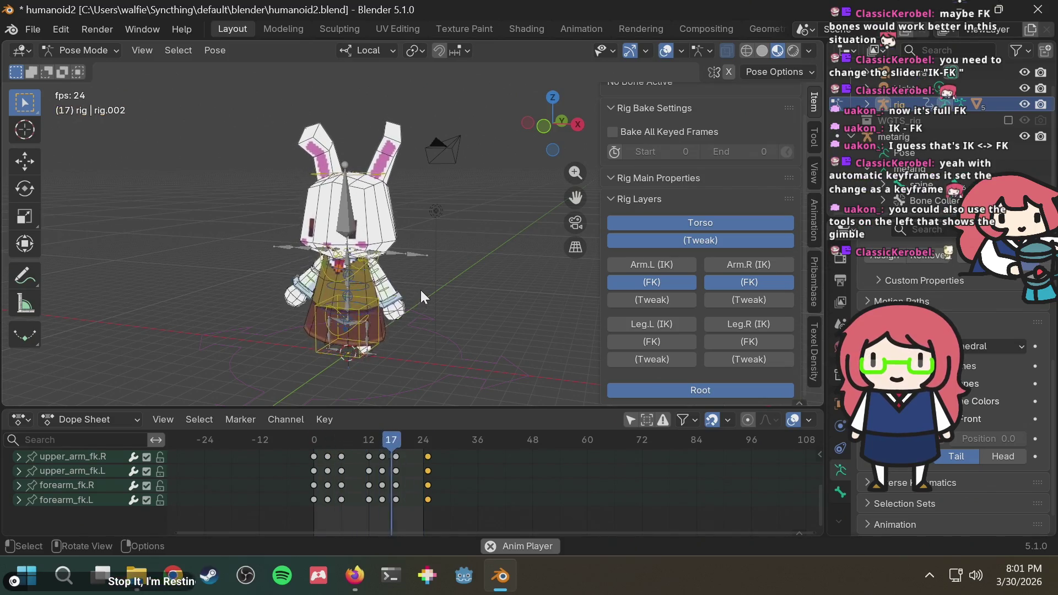
middle_click_drag(420, 291, 471, 275)
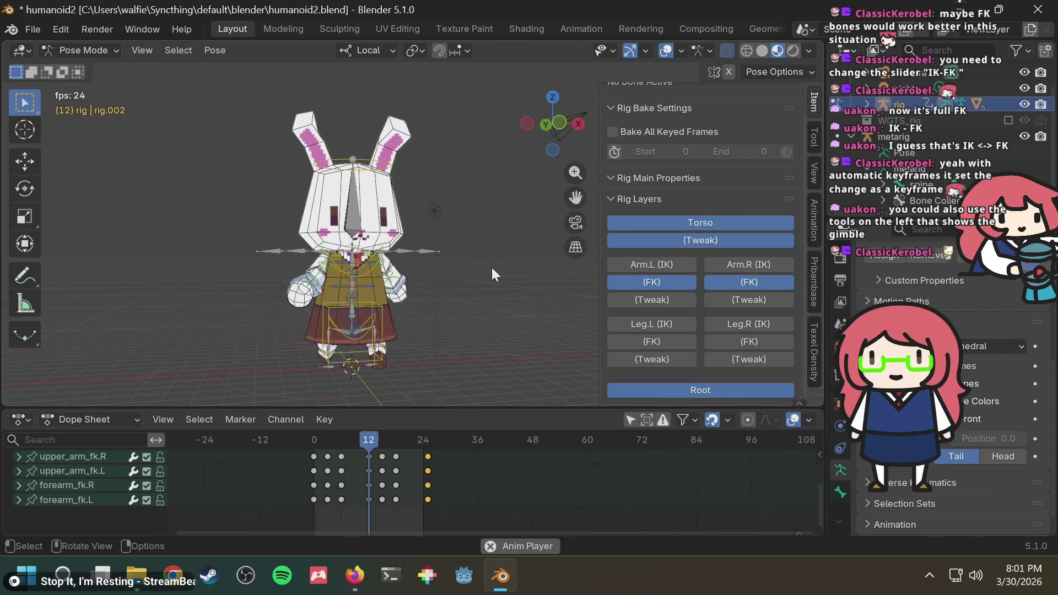
middle_click_drag(353, 305, 434, 297)
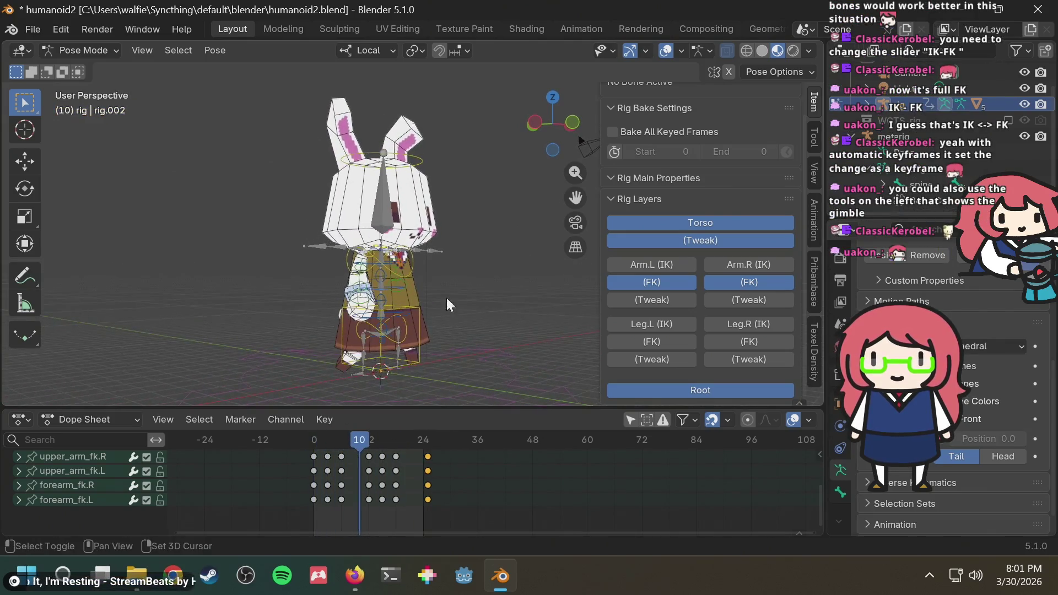
key("space")
mouse_move(521, 275)
middle_mouse_down()
mouse_move(462, 301)
mouse_move(327, 269)
mouse_move(314, 286)
mouse_move(552, 294)
mouse_move(404, 305)
mouse_move(422, 299)
middle_mouse_up()
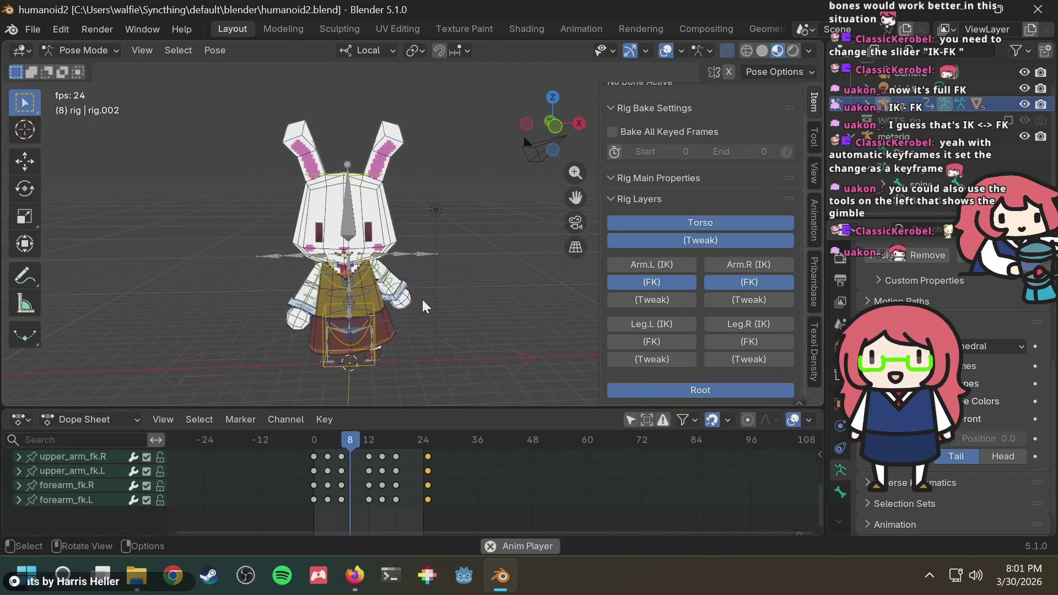
scroll(344, 148, "up", 1)
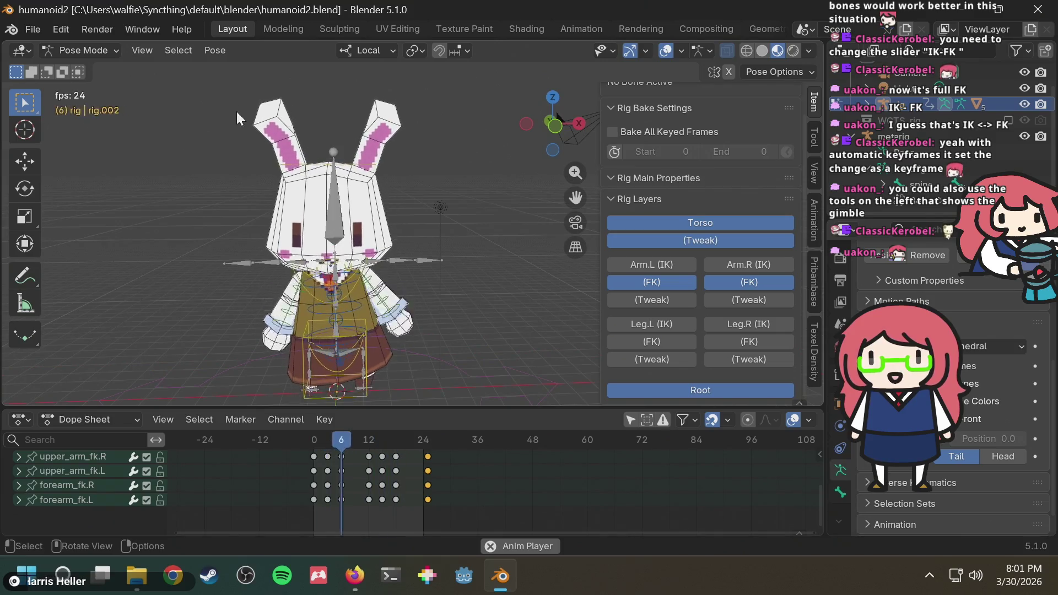
mouse_move(363, 126)
middle_mouse_down()
mouse_move(354, 138)
mouse_move(370, 150)
mouse_move(533, 180)
mouse_move(351, 229)
middle_mouse_up()
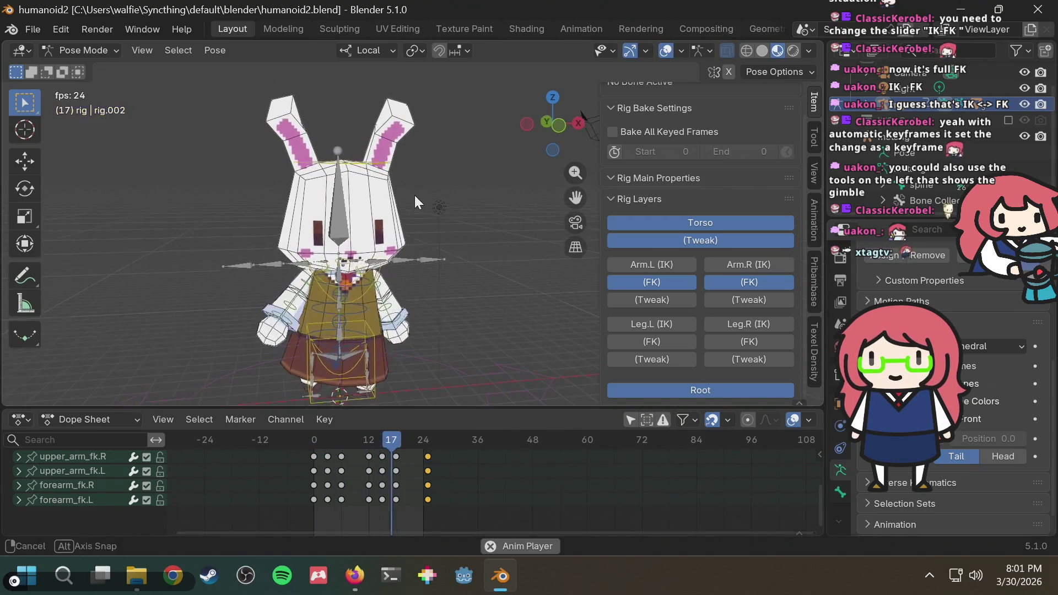
mouse_move(424, 191)
middle_mouse_down()
mouse_move(436, 225)
mouse_move(528, 230)
mouse_move(455, 227)
mouse_move(437, 212)
mouse_move(447, 206)
mouse_move(391, 240)
middle_mouse_up()
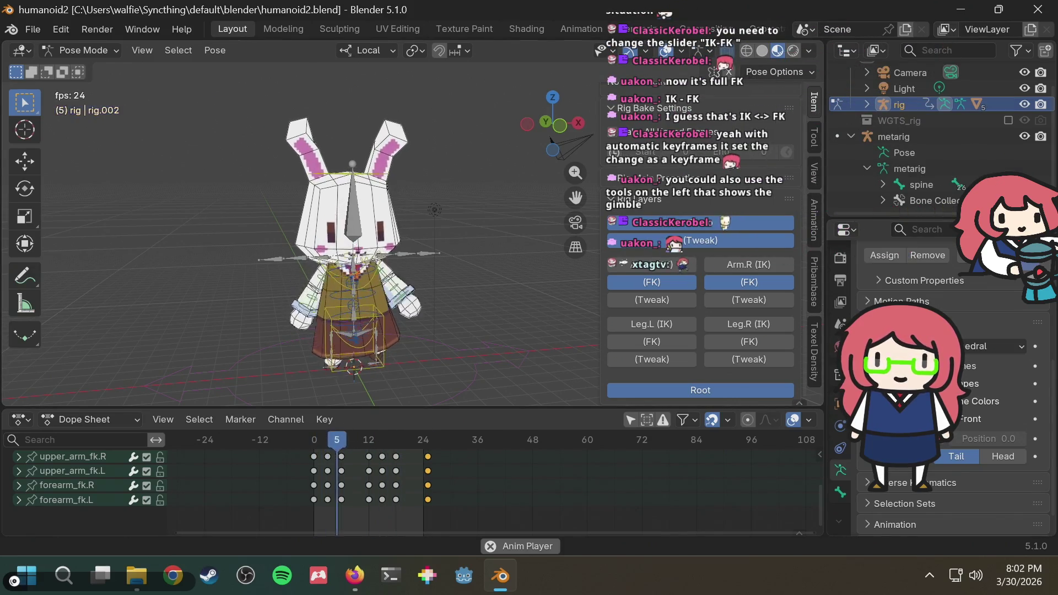
Step: Turn off In Front for the metarig and switch from Pose Mode to Object Mode
left_click(895, 136)
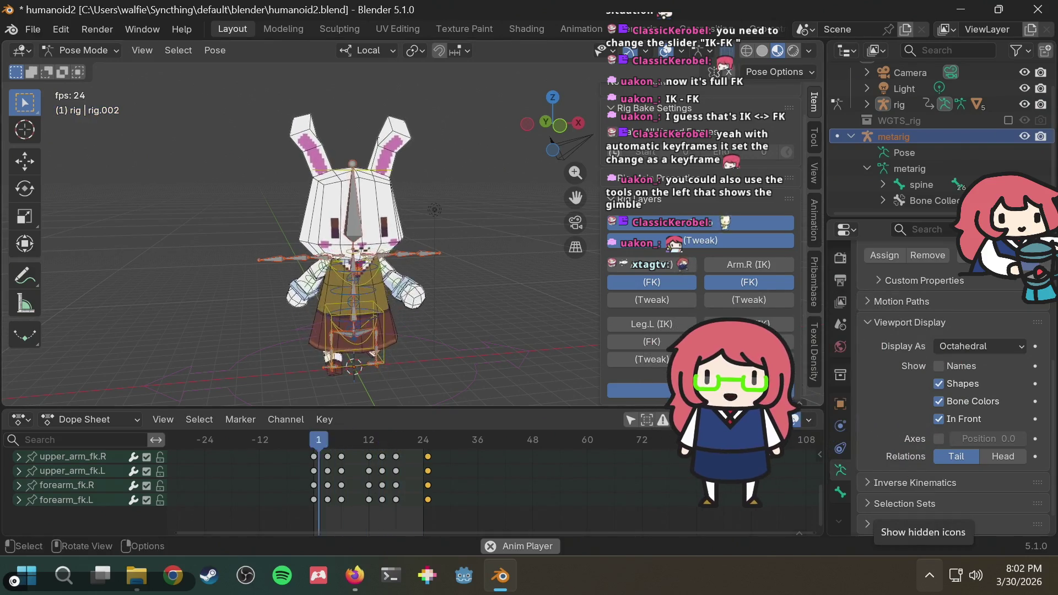
left_click(938, 420)
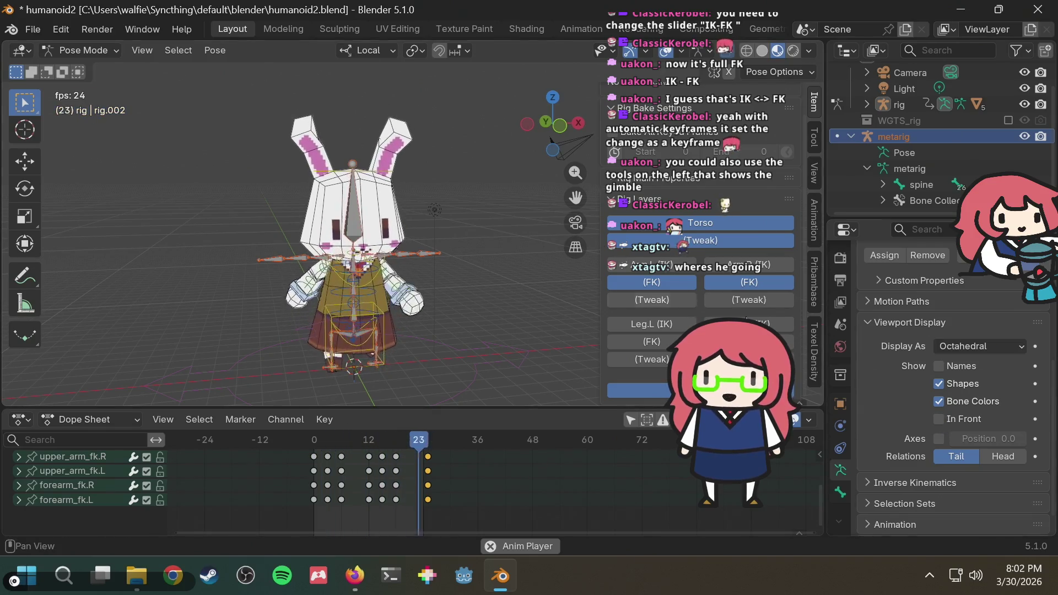
left_click(74, 47)
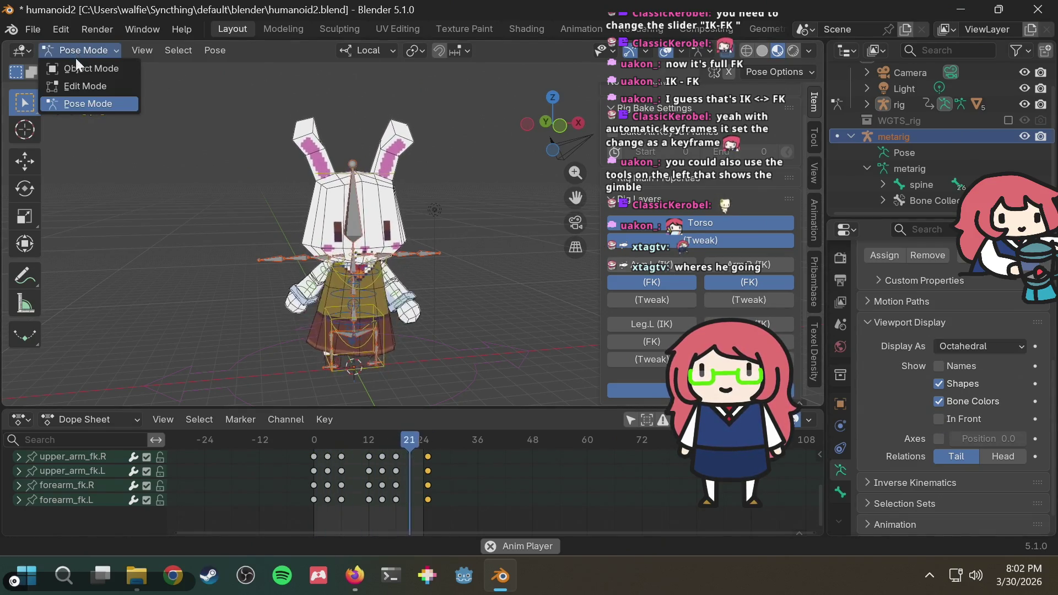
left_click(77, 64)
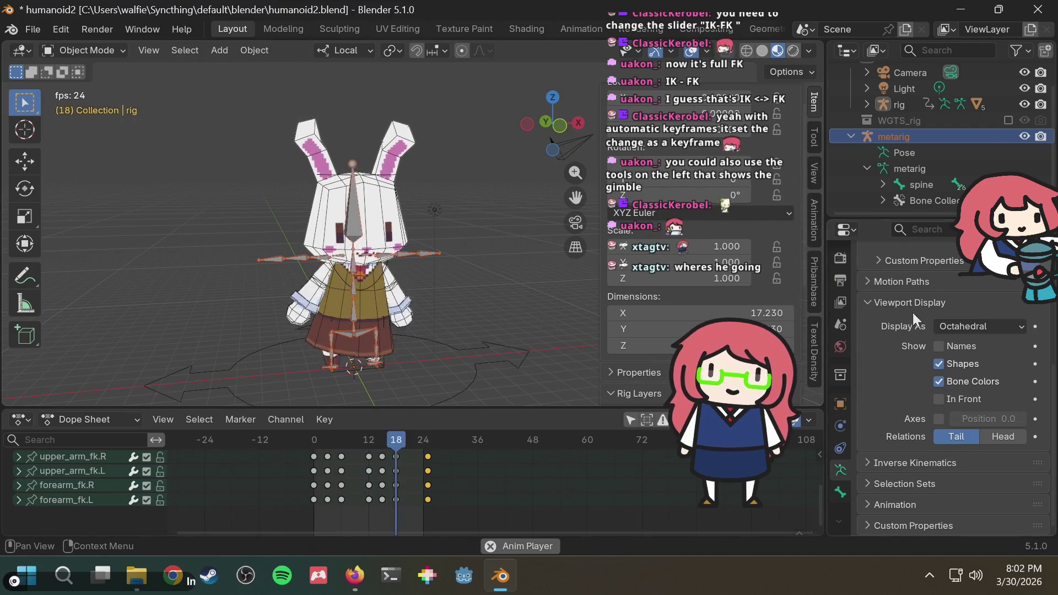
Step: Save humanoid2.blend, snap to the front orthographic view, save again and reselect the metarig
key("ctrl+s")
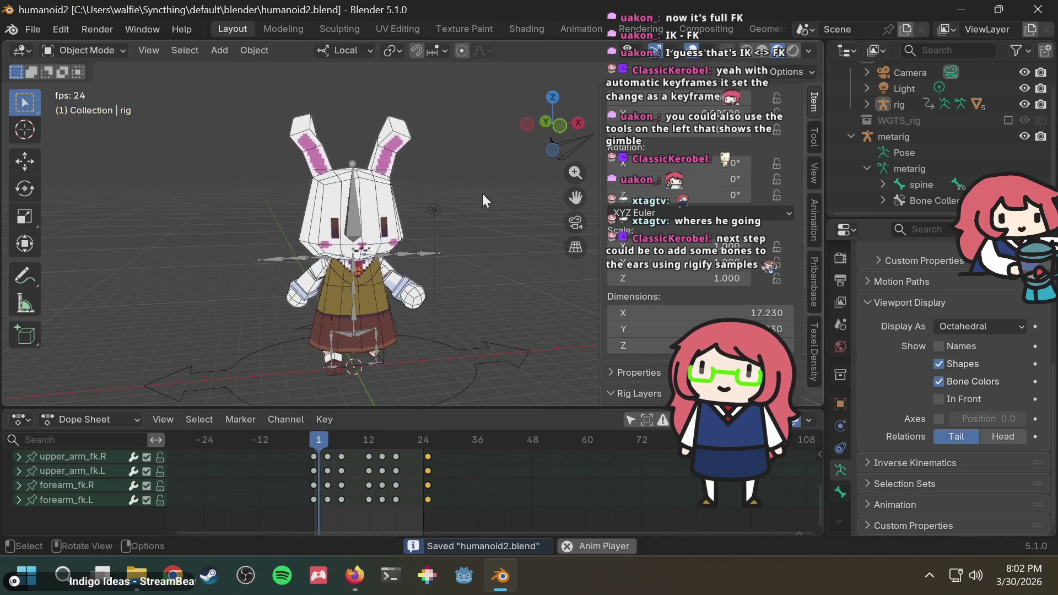
left_click(559, 125)
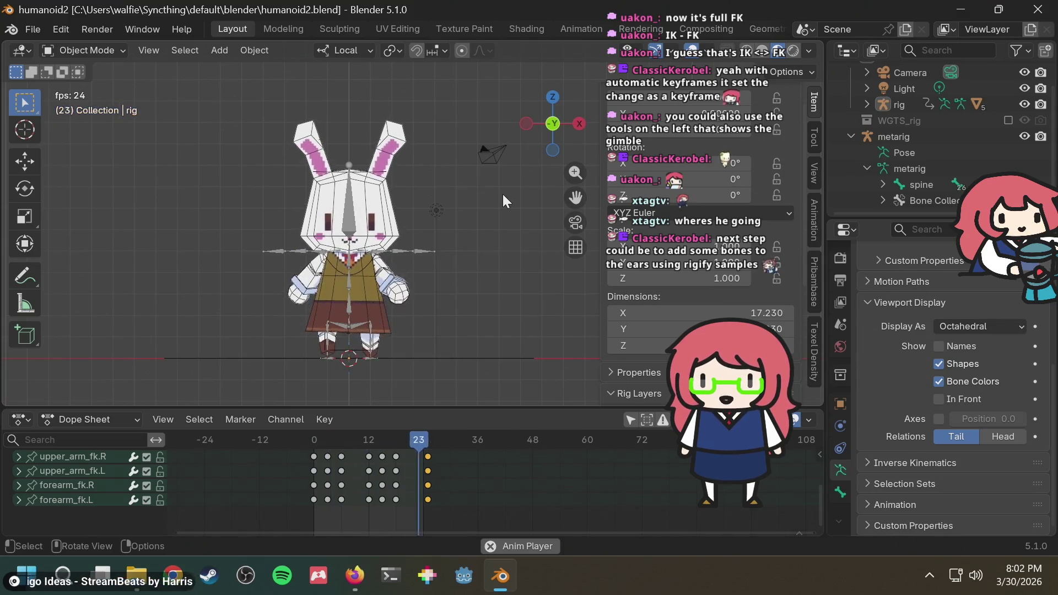
key("ctrl+s")
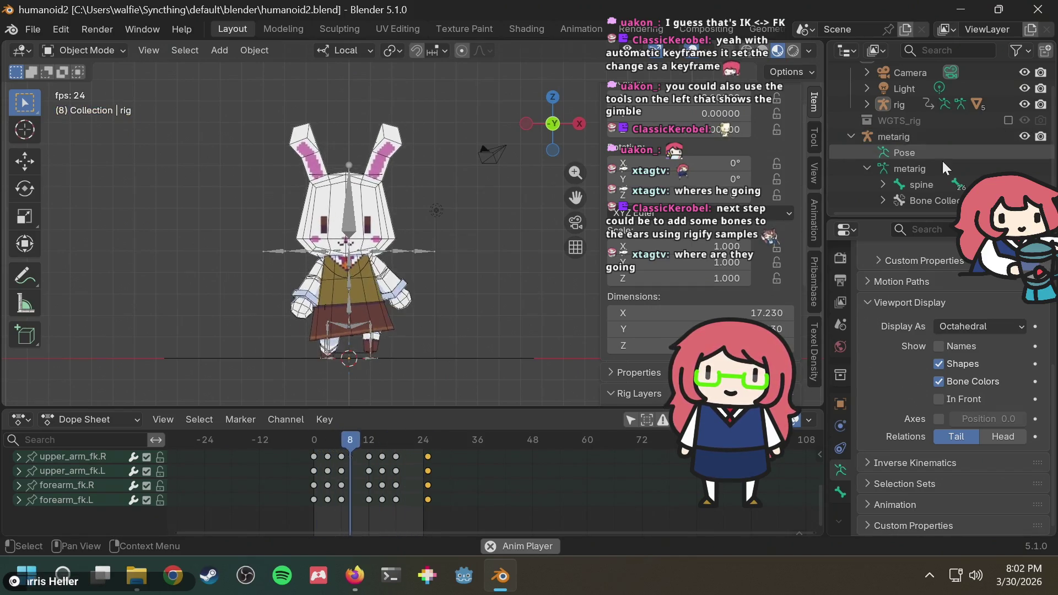
left_click(932, 136)
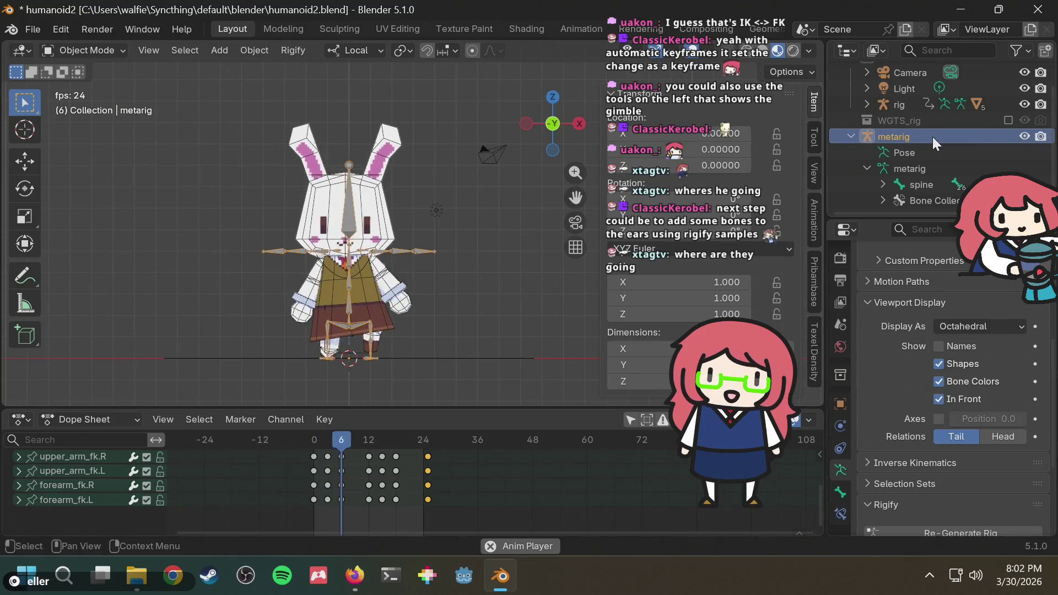
Step: Uncheck In Front so the metarig bones no longer draw over the mesh, then save
left_click(939, 401)
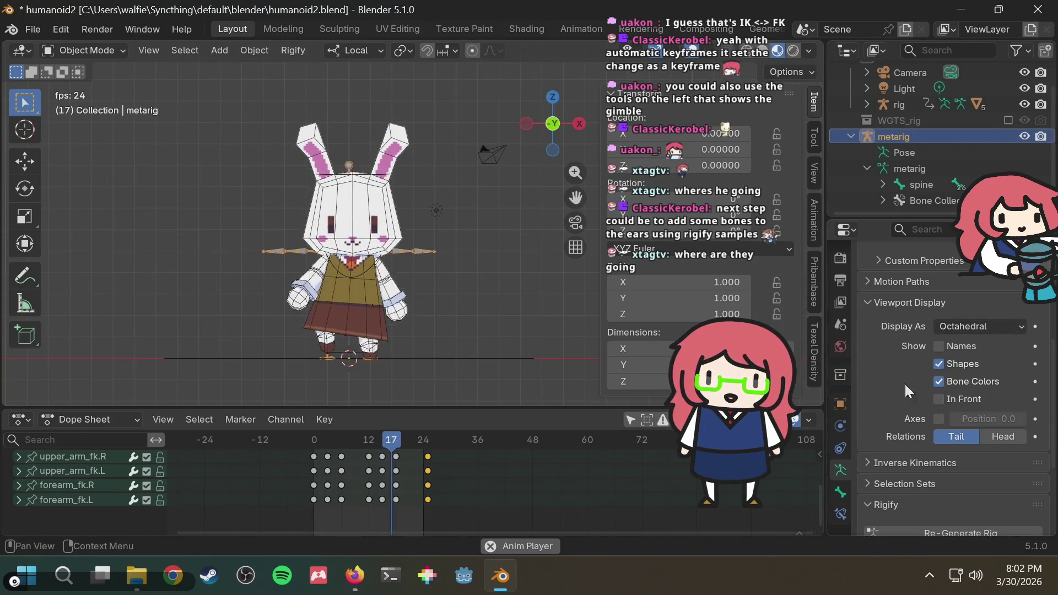
left_click(518, 301)
middle_click_drag(488, 275, 527, 284)
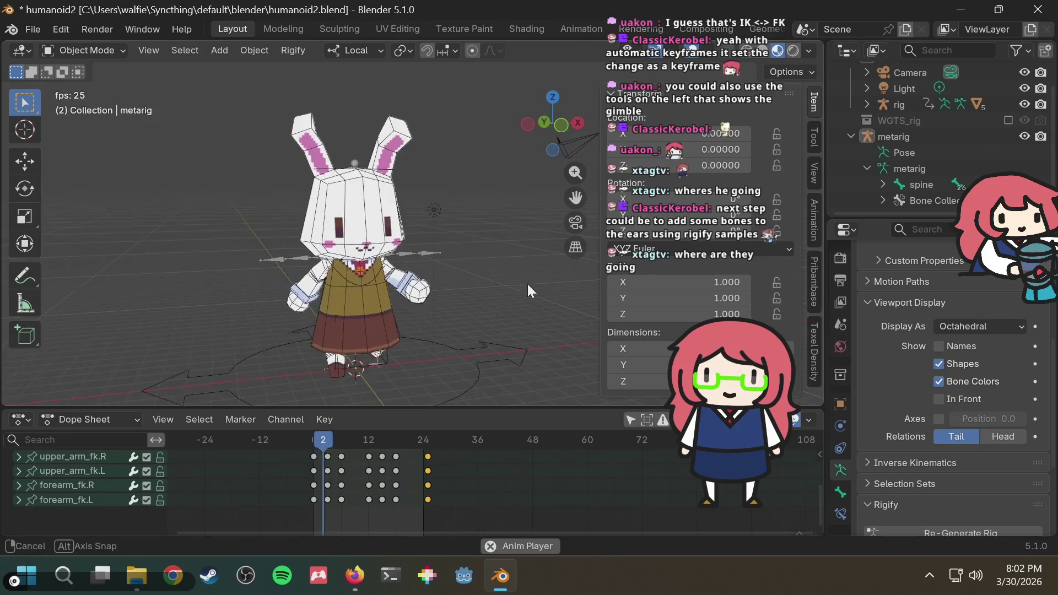
key("ctrl+s")
Step: Scrub the run cycle and view the bunny from its side, back and front
mouse_move(351, 439)
left_mouse_down()
mouse_move(305, 439)
mouse_move(336, 437)
left_mouse_up()
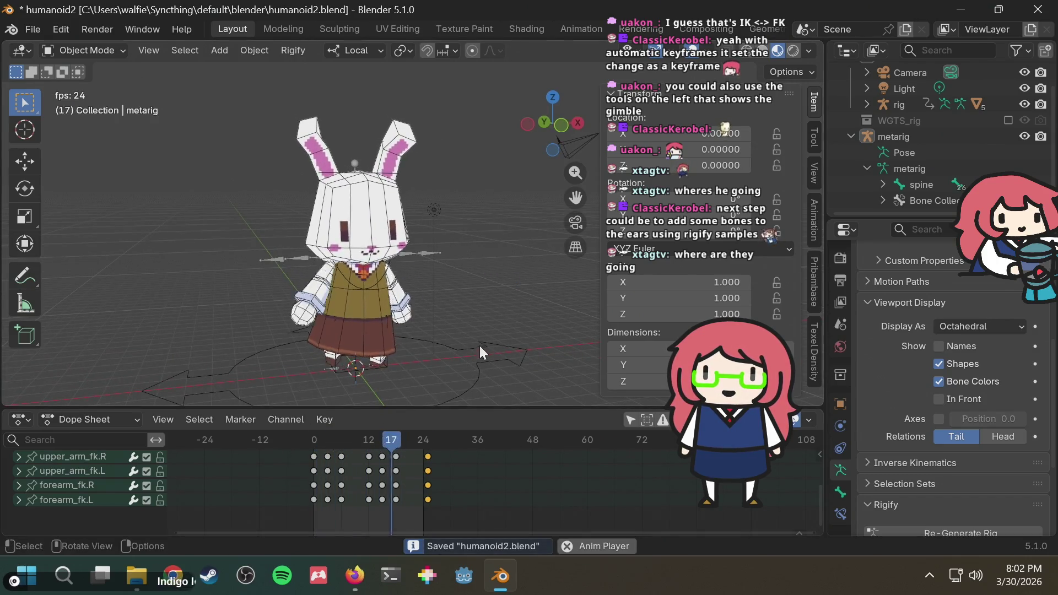
scroll(425, 293, "up", 4)
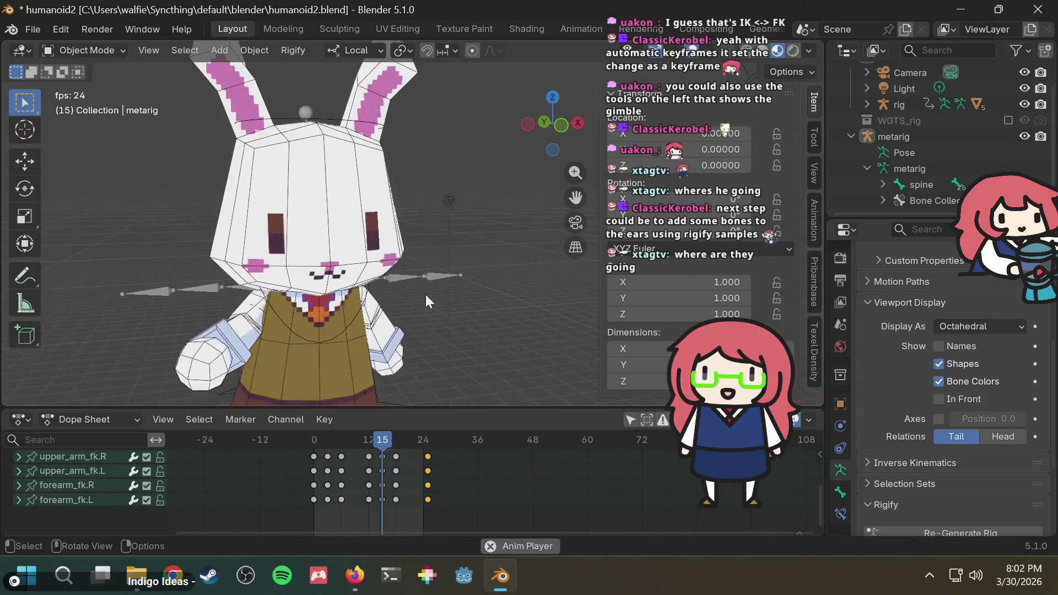
middle_click_drag(425, 293, 506, 267)
scroll(511, 267, "down", 5)
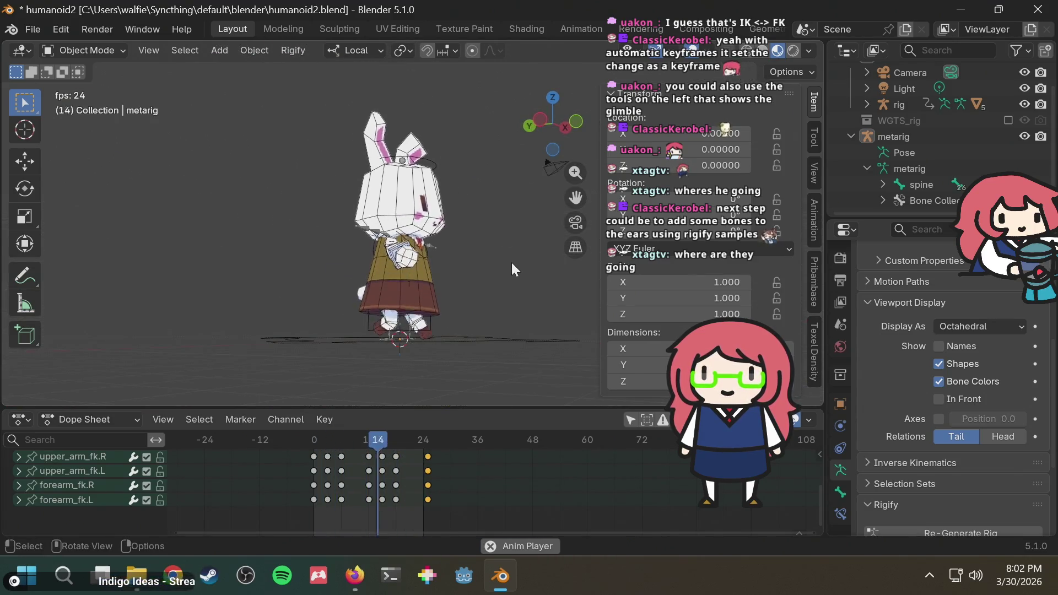
mouse_move(505, 261)
middle_mouse_down()
mouse_move(269, 299)
mouse_move(538, 272)
mouse_move(364, 131)
middle_mouse_up()
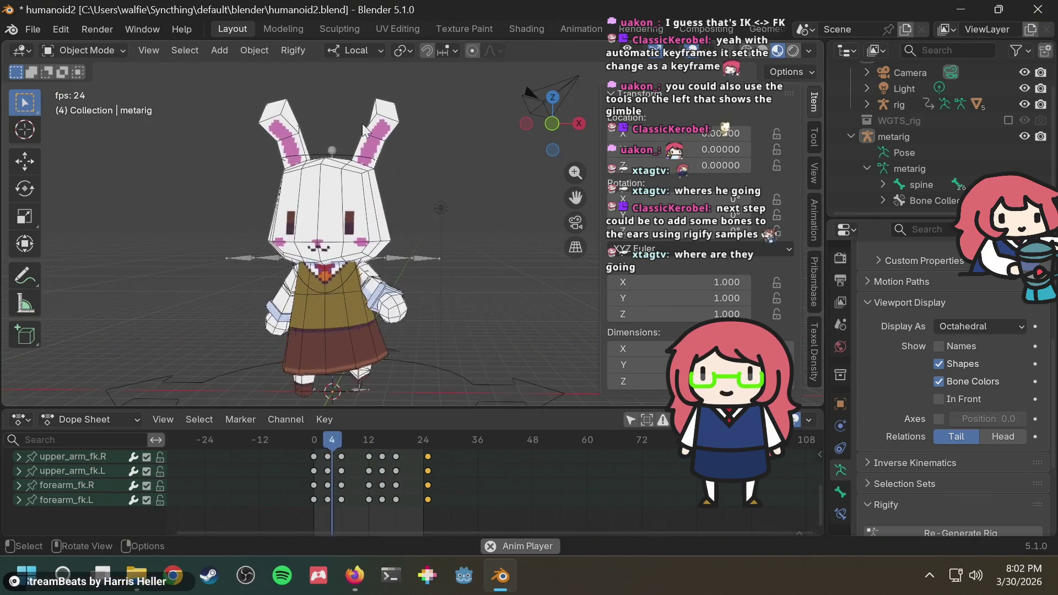
mouse_move(472, 234)
middle_mouse_down()
mouse_move(355, 221)
mouse_move(289, 228)
mouse_move(566, 217)
mouse_move(463, 238)
middle_mouse_up()
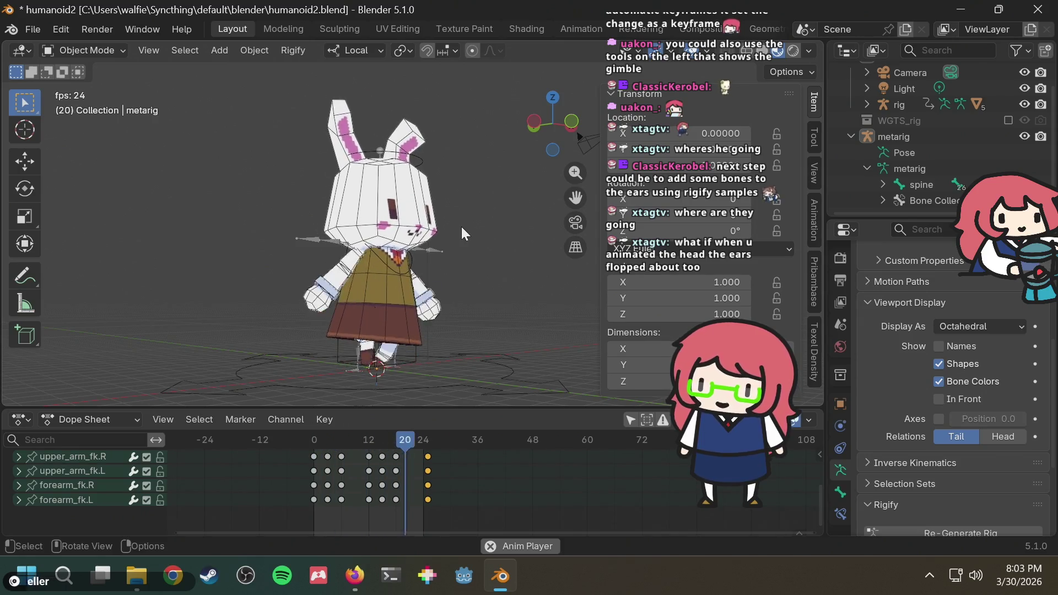
mouse_move(463, 234)
middle_mouse_down()
mouse_move(417, 232)
mouse_move(384, 246)
mouse_move(505, 254)
mouse_move(481, 253)
mouse_move(462, 282)
mouse_move(470, 221)
mouse_move(288, 237)
mouse_move(332, 232)
middle_mouse_up()
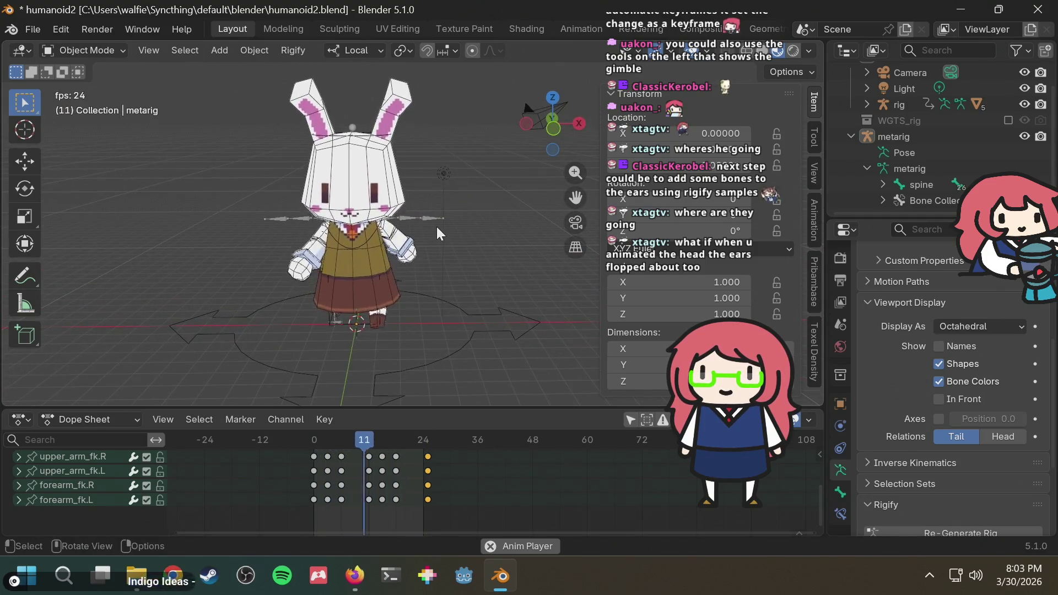
Step: Inspect the bunny up close from the rear and front, then stop playback and save humanoid2.blend
mouse_move(422, 226)
middle_mouse_down()
mouse_move(256, 229)
mouse_move(556, 242)
mouse_move(598, 216)
mouse_move(274, 239)
middle_mouse_up()
scroll(344, 280, "up", 3)
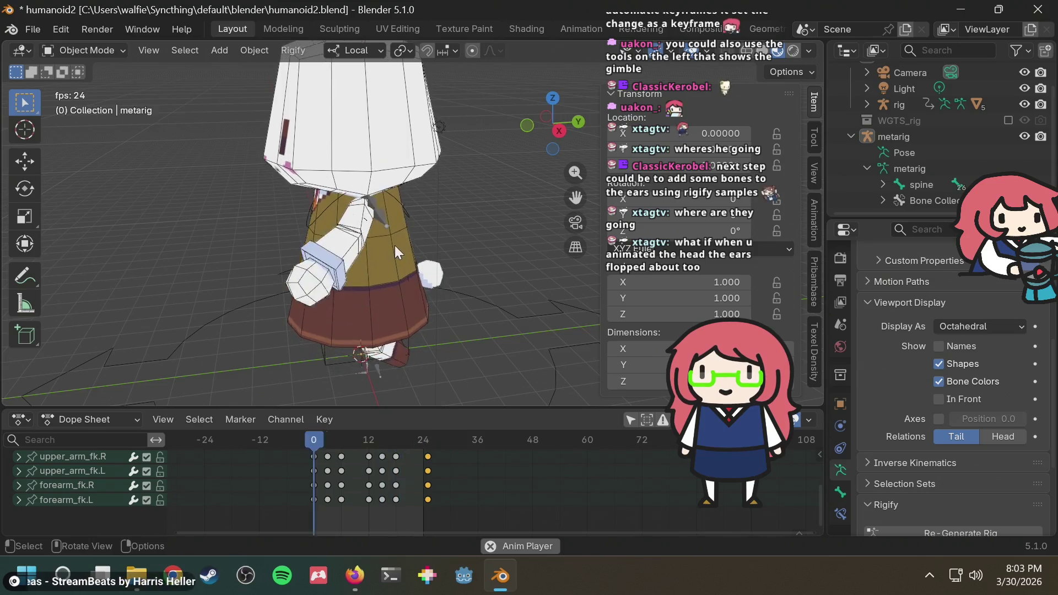
scroll(371, 223, "up", 4)
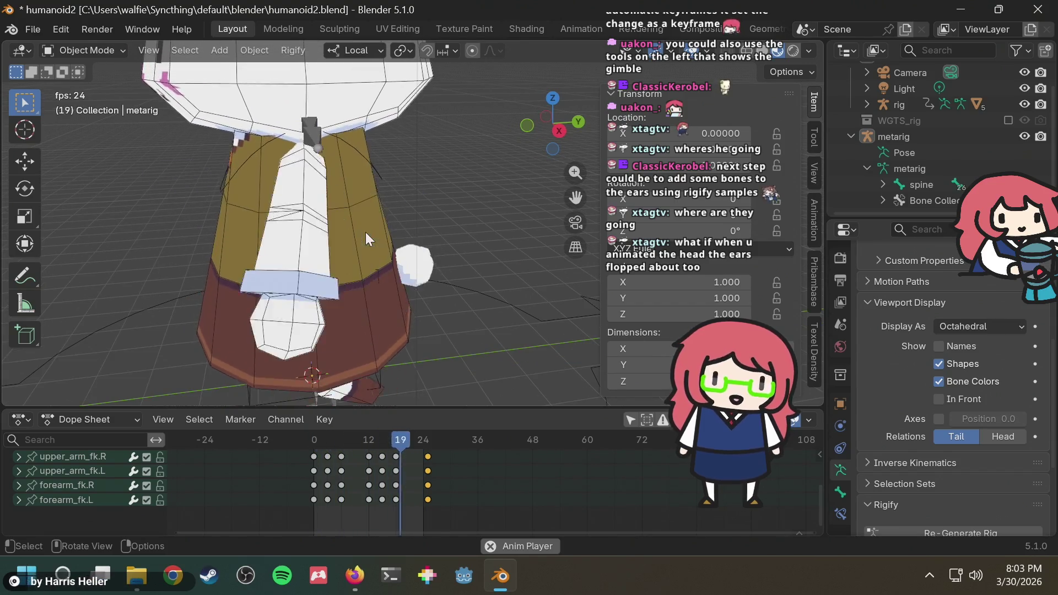
mouse_move(358, 240)
middle_mouse_down()
mouse_move(551, 203)
mouse_move(370, 271)
middle_mouse_up()
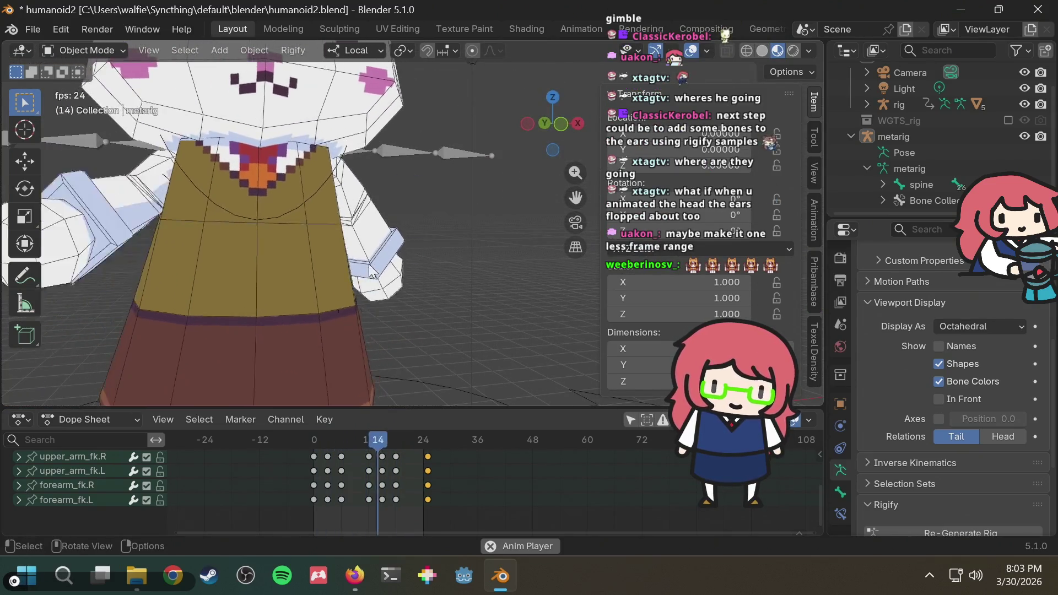
mouse_move(323, 278)
middle_mouse_down()
mouse_move(367, 287)
mouse_move(394, 258)
mouse_move(424, 275)
mouse_move(417, 263)
middle_mouse_up()
right_click(367, 282)
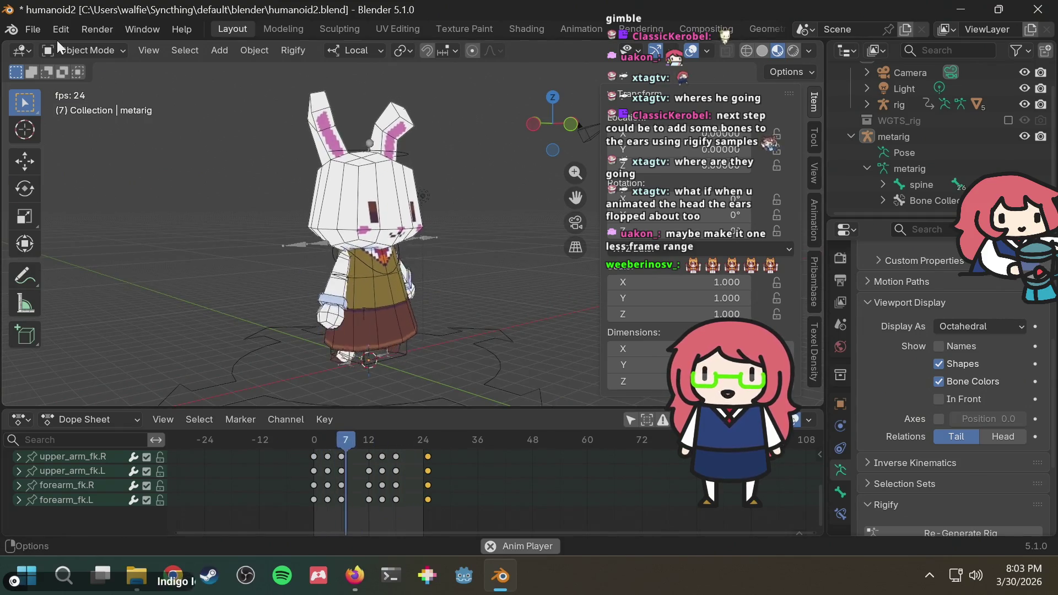
key("Escape")
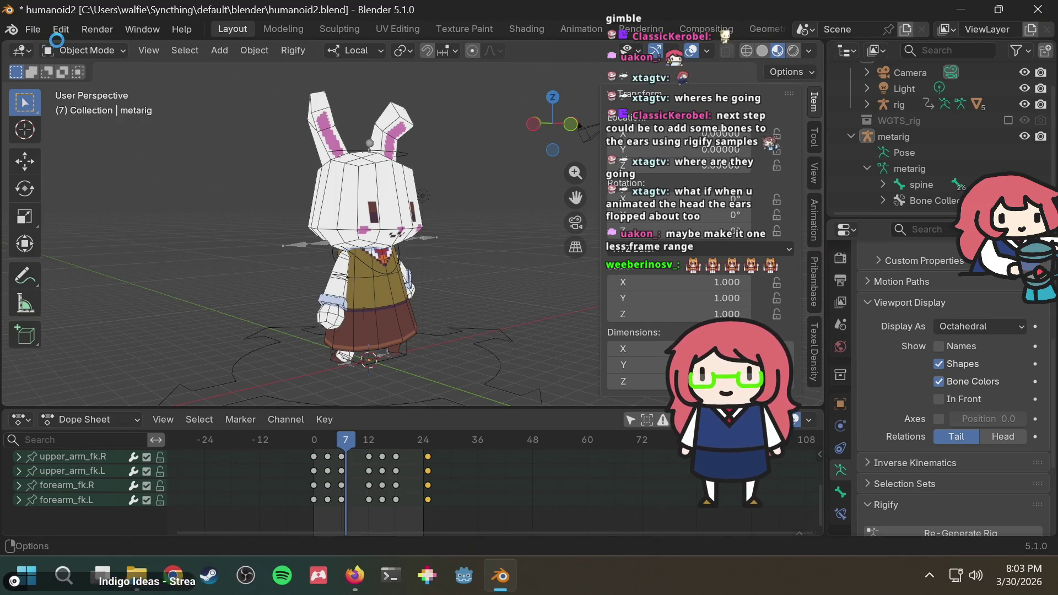
key("ctrl+s")
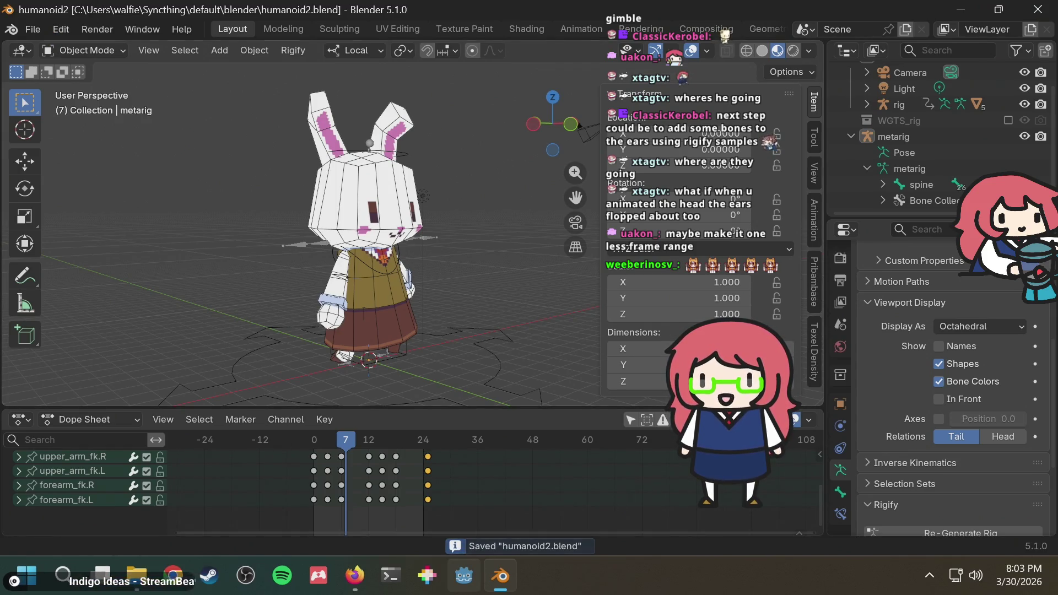